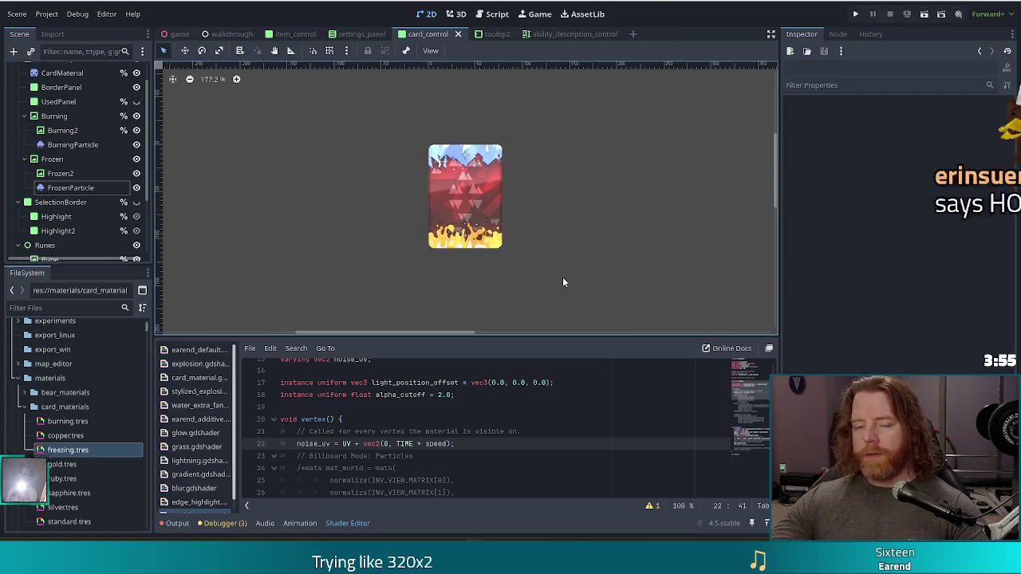
- Filter the FileSystem file list by 'fire_gole'
{"action": "left_click", "coordinate": [67, 307]}
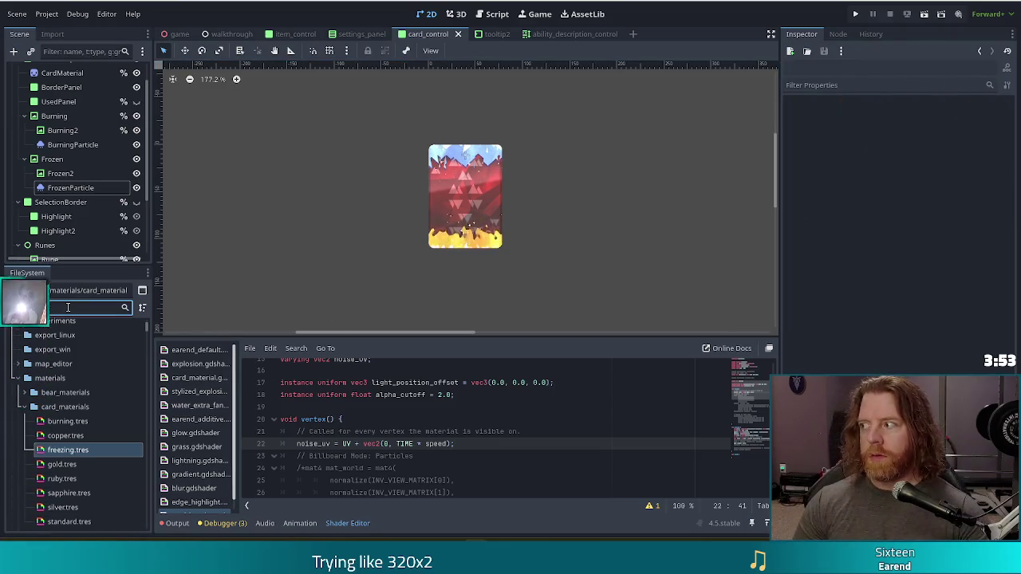
{"action": "type", "text": "fire"}
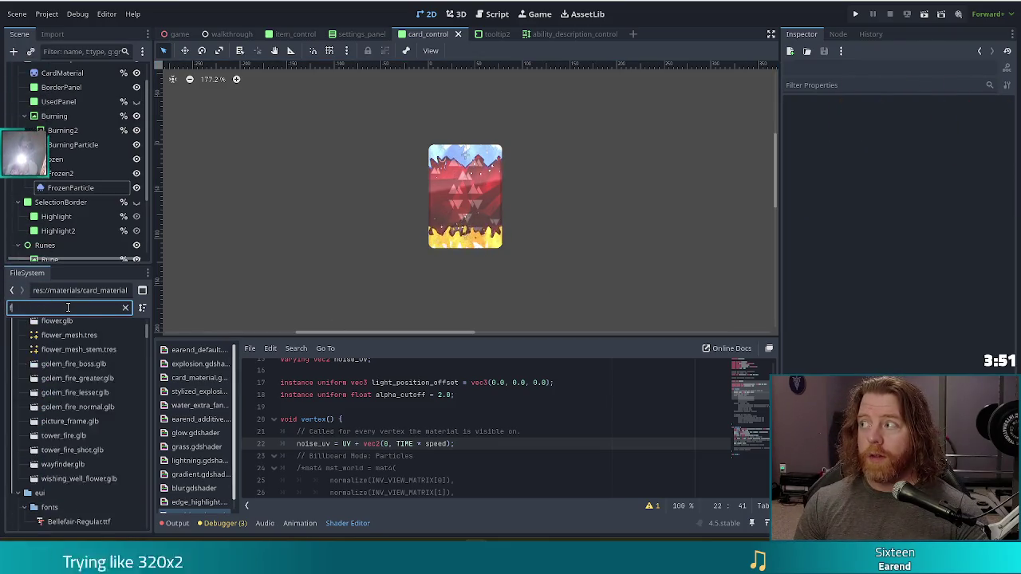
{"action": "type", "text": "_gole"}
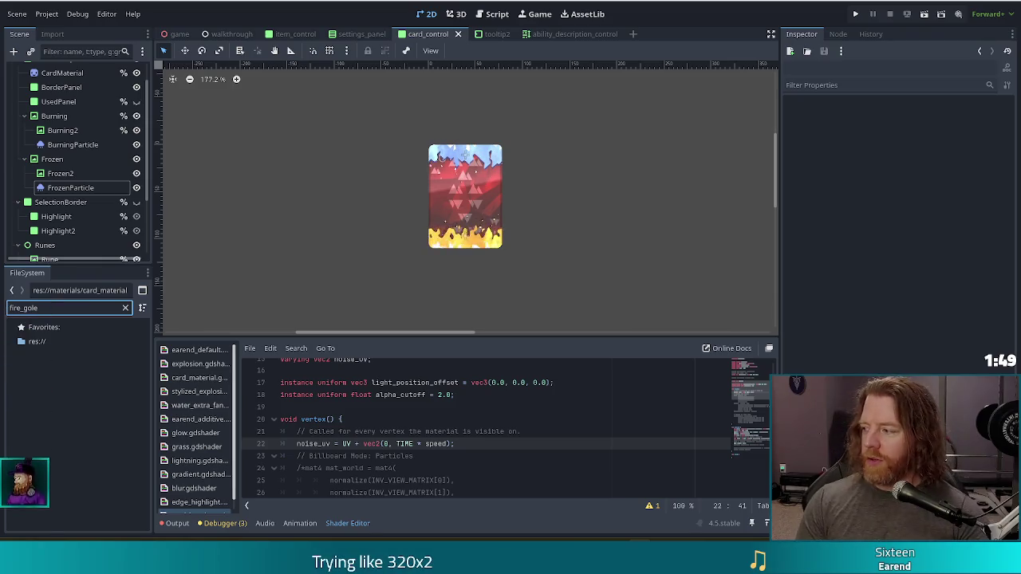
- Hide the Frozen and Burning overlays, save card_control, and run the project
{"action": "left_click", "coordinate": [136, 159]}
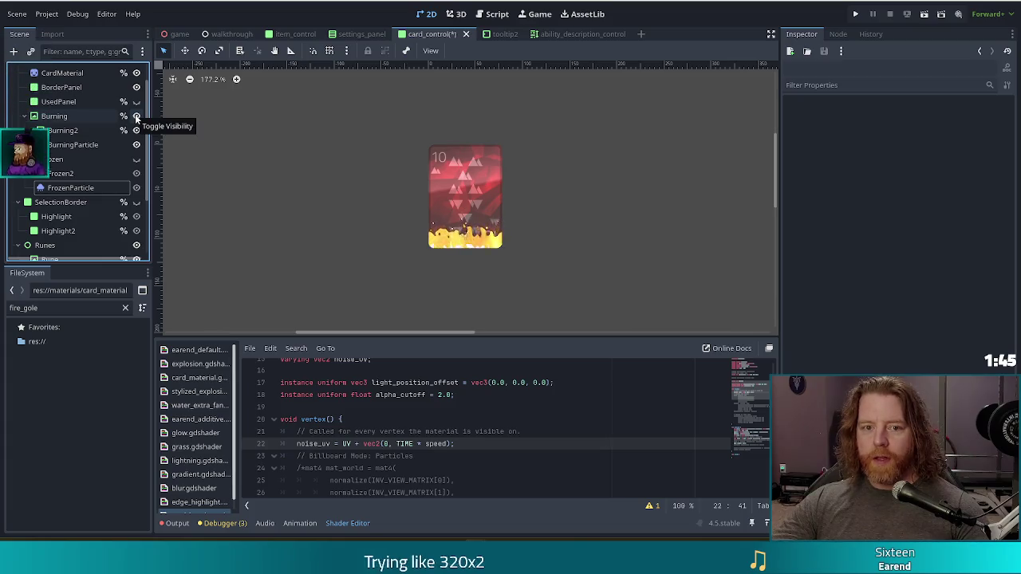
{"action": "left_click", "coordinate": [136, 116]}
{"action": "key", "text": "ctrl+s"}
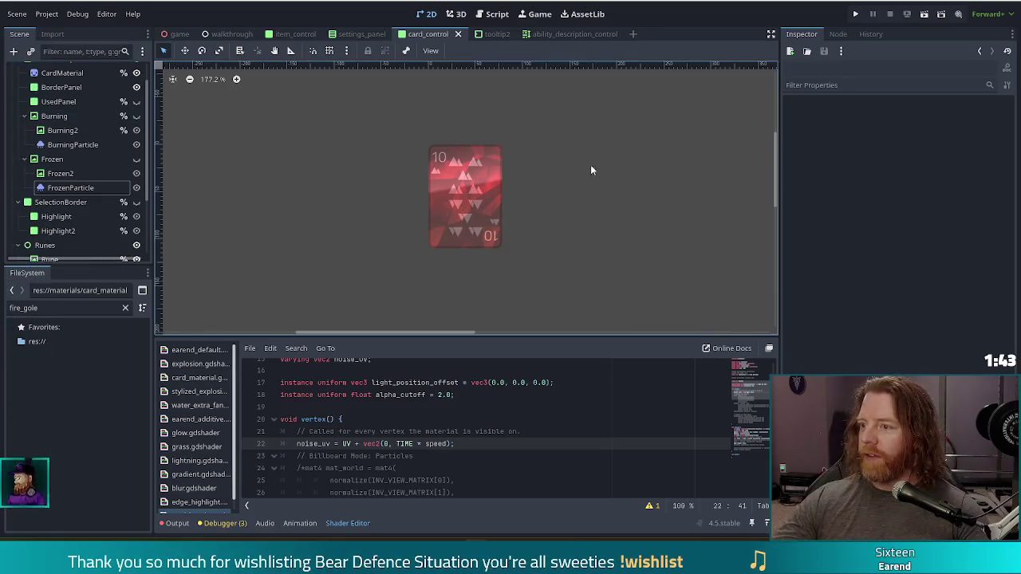
{"action": "left_click", "coordinate": [855, 13]}
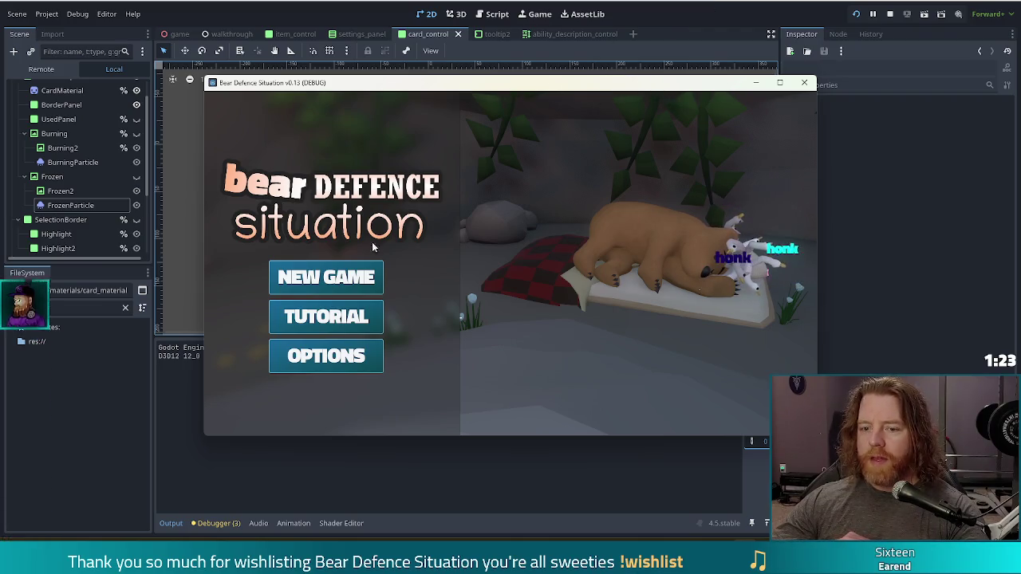
- Start a new game, continue past each runtime error, then stop with F8 and relaunch
{"action": "left_click", "coordinate": [326, 277]}
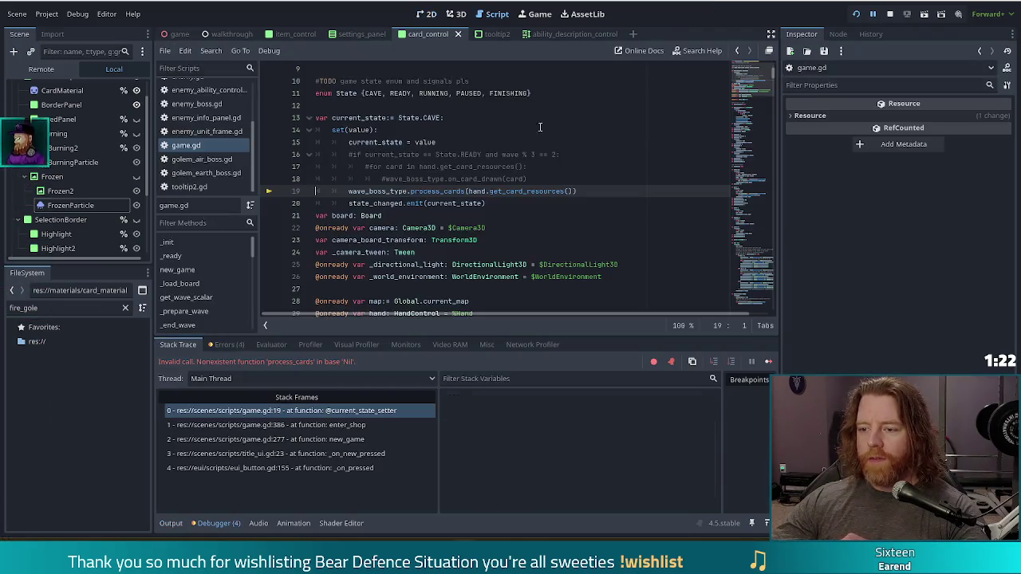
{"action": "left_click", "coordinate": [768, 361]}
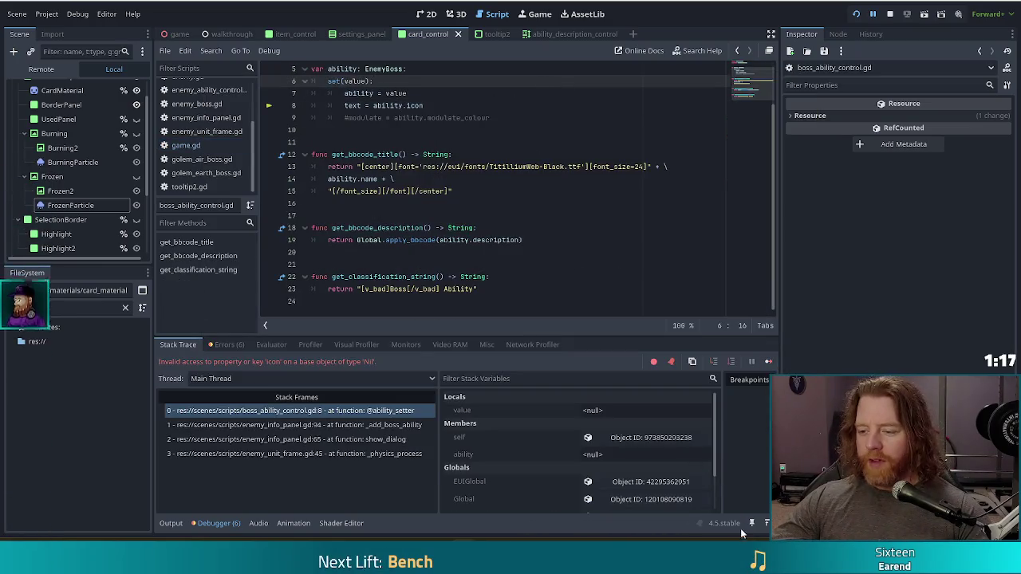
{"action": "left_click", "coordinate": [768, 362]}
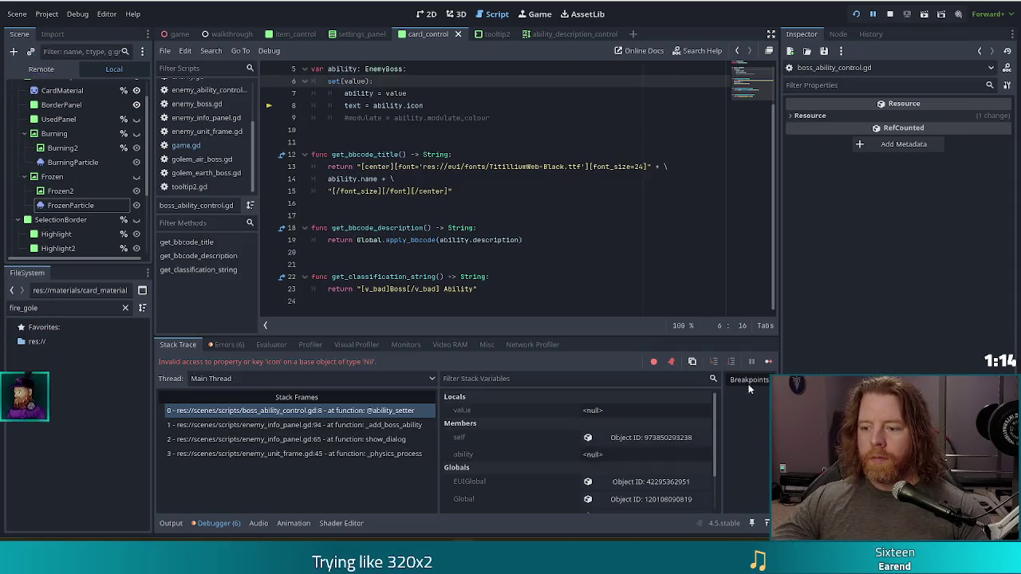
{"action": "left_click", "coordinate": [768, 361]}
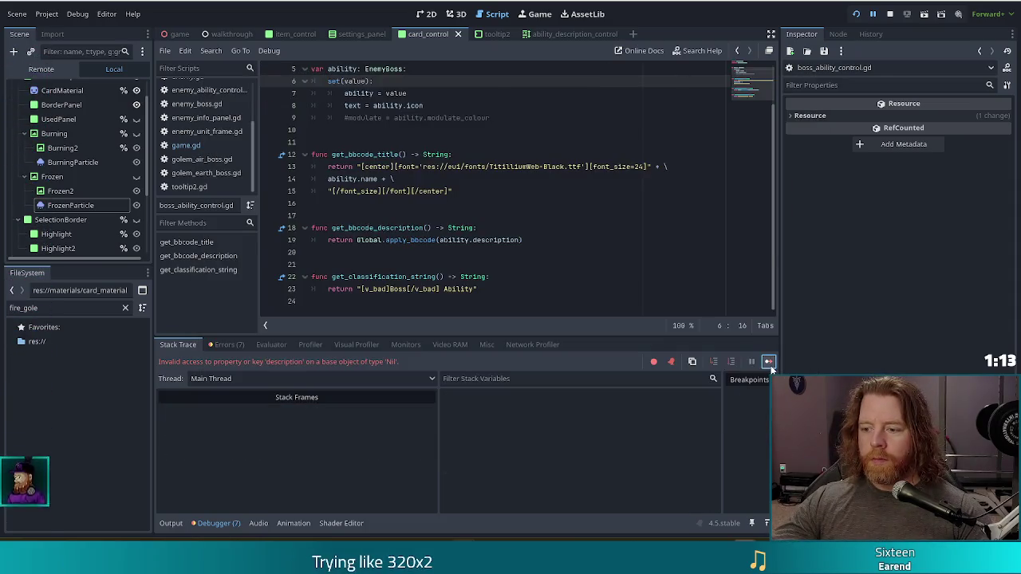
{"action": "left_click", "coordinate": [771, 361]}
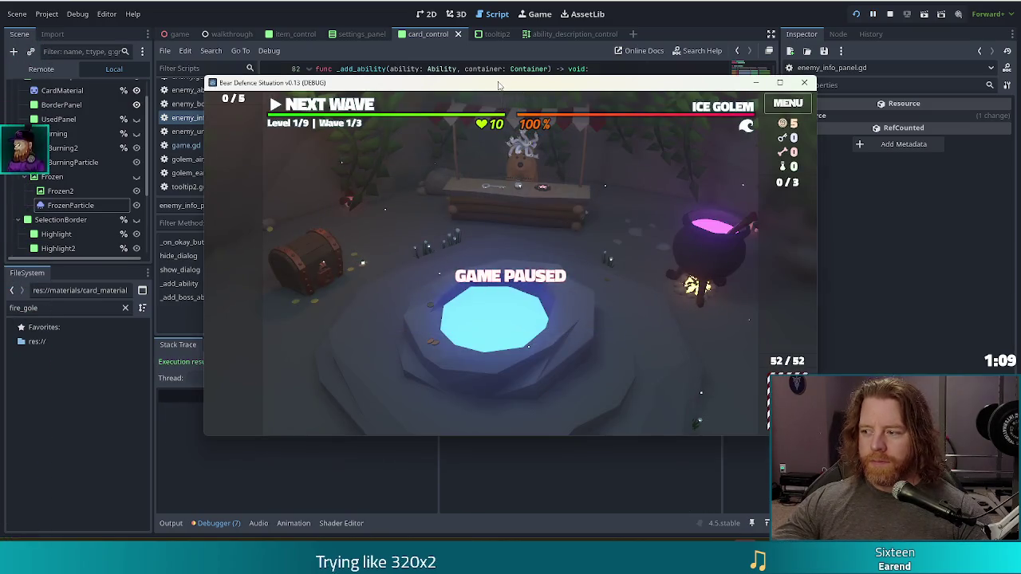
{"action": "key", "text": "F8"}
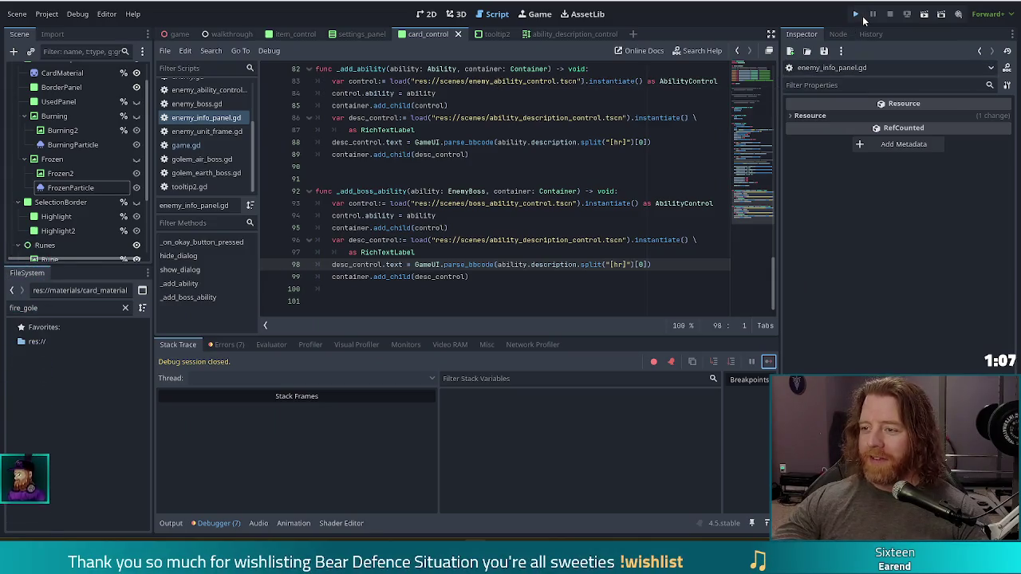
{"action": "left_click", "coordinate": [859, 15]}
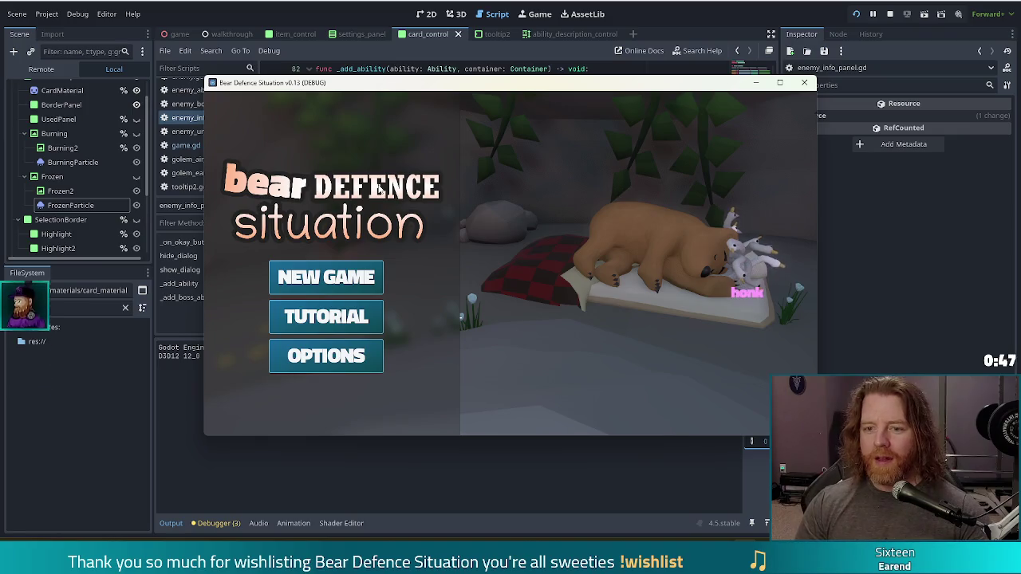
- Start a new game, open the shopkeeper's shop, and maximise the game window
{"action": "left_click", "coordinate": [308, 278]}
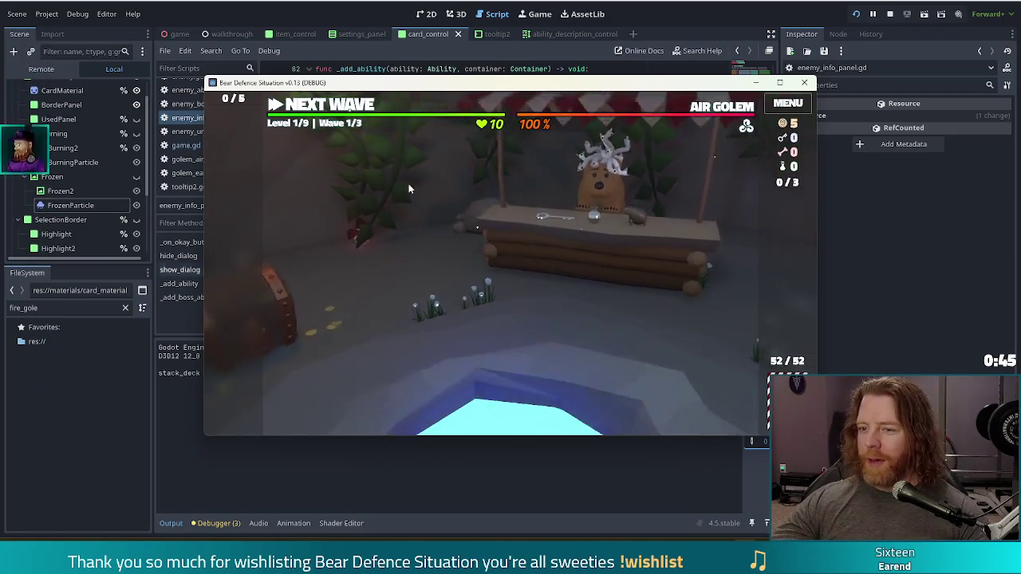
{"action": "mouse_move", "coordinate": [748, 117]}
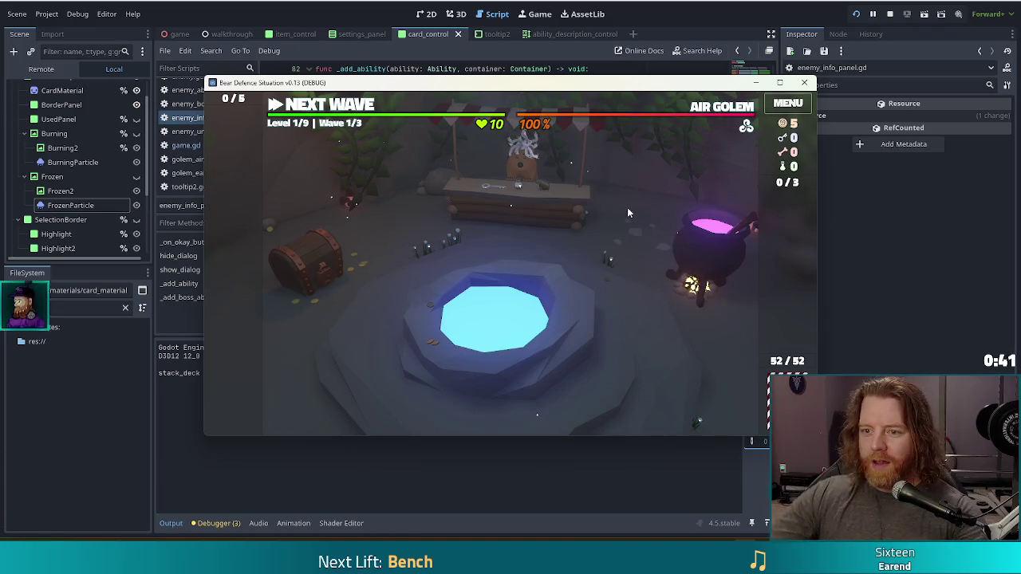
{"action": "left_click", "coordinate": [504, 211]}
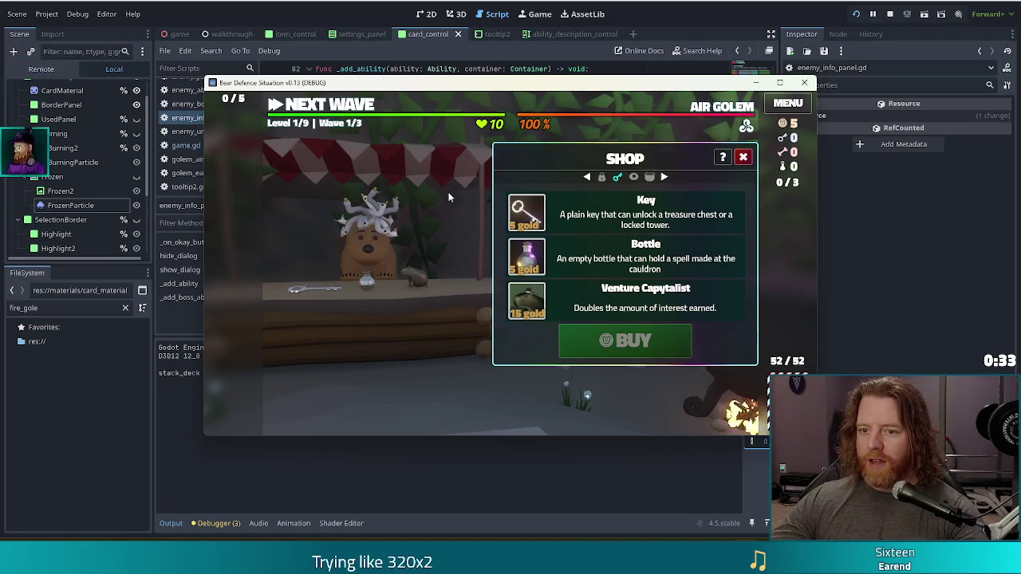
{"action": "left_click", "coordinate": [772, 82]}
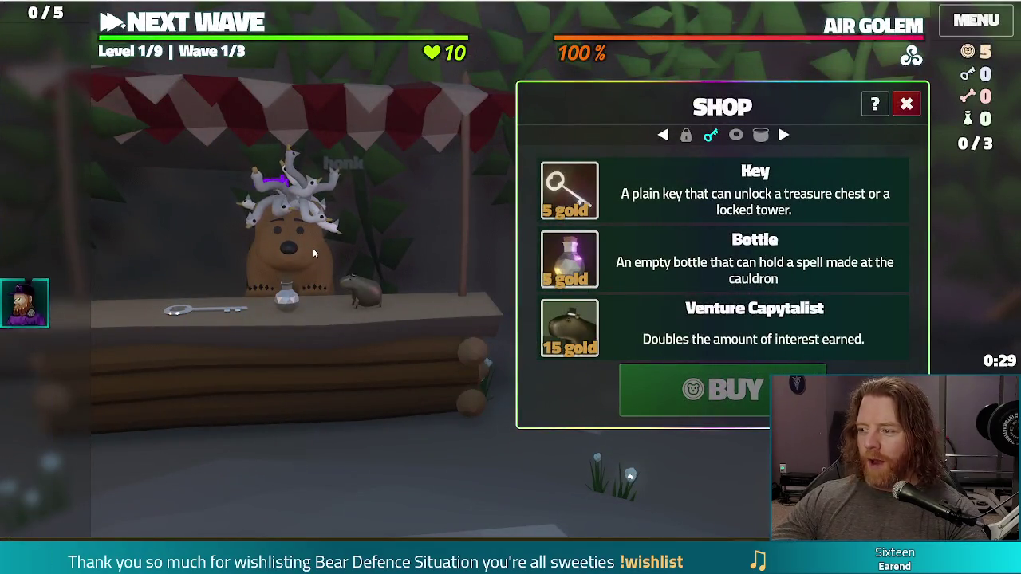
- Buy the Key for 5 gold, close the shop, and move on to the level map
{"action": "left_click", "coordinate": [310, 247]}
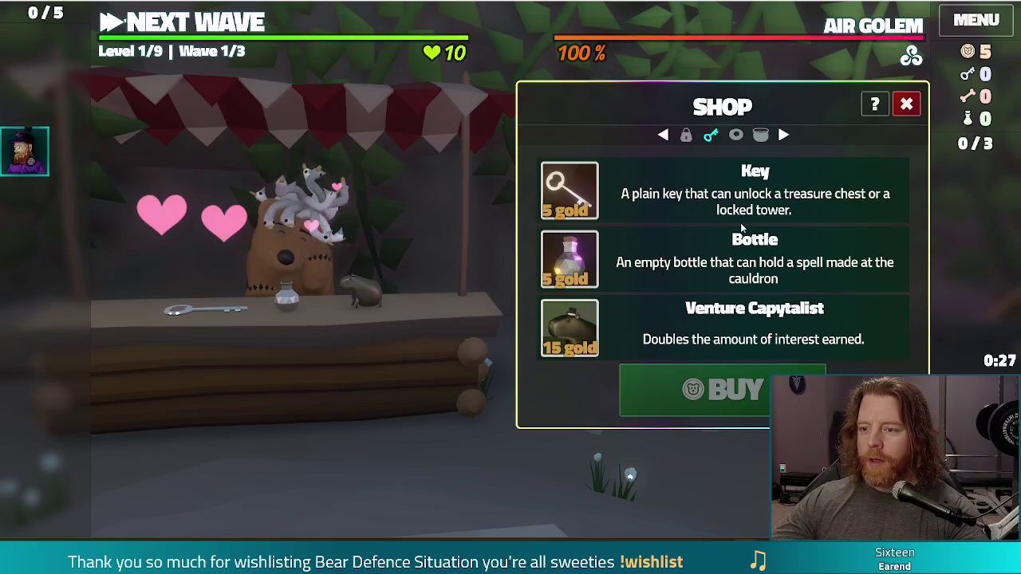
{"action": "left_click", "coordinate": [697, 208]}
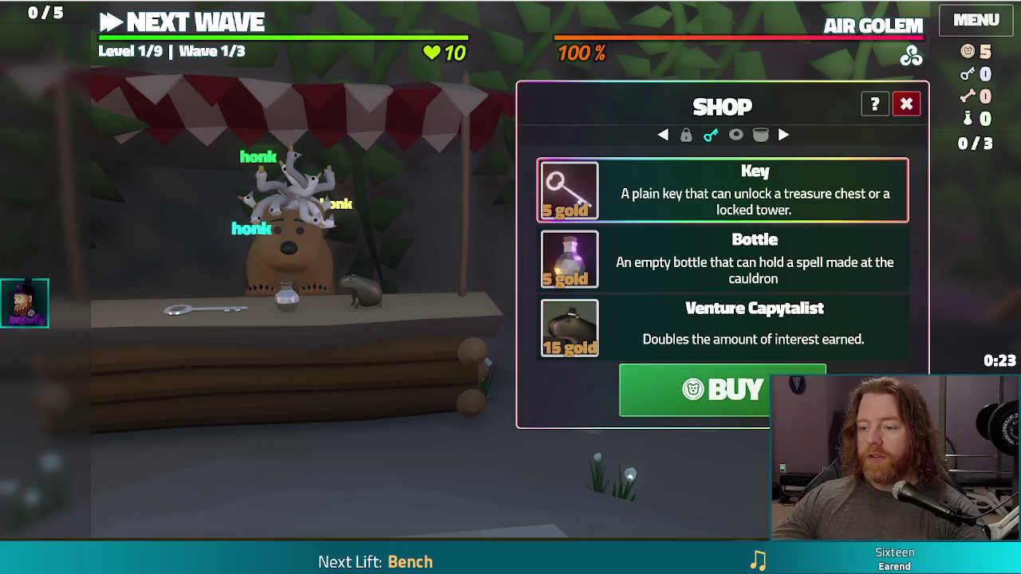
{"action": "left_click", "coordinate": [710, 391]}
{"action": "left_click", "coordinate": [907, 104]}
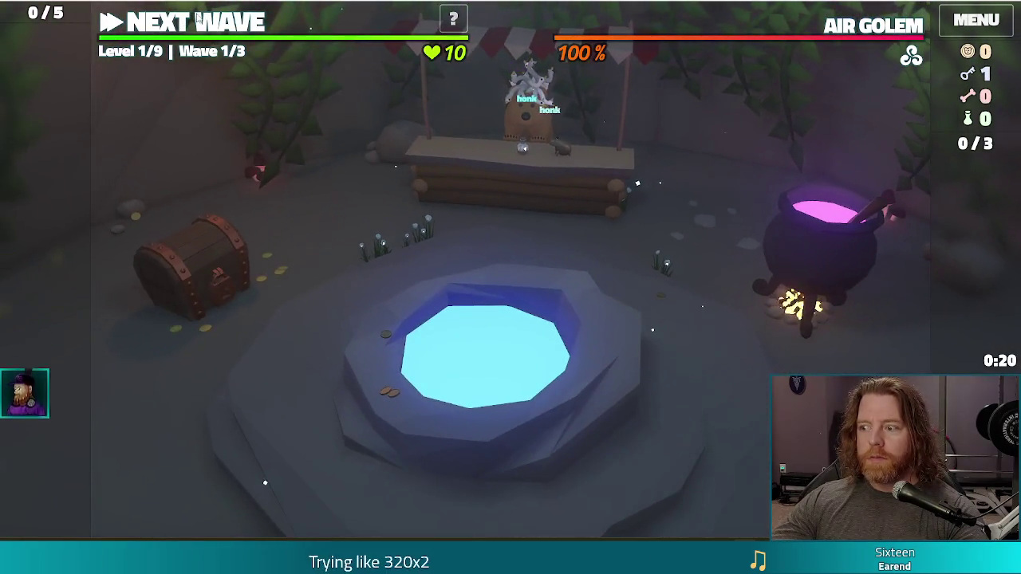
{"action": "left_click", "coordinate": [197, 17]}
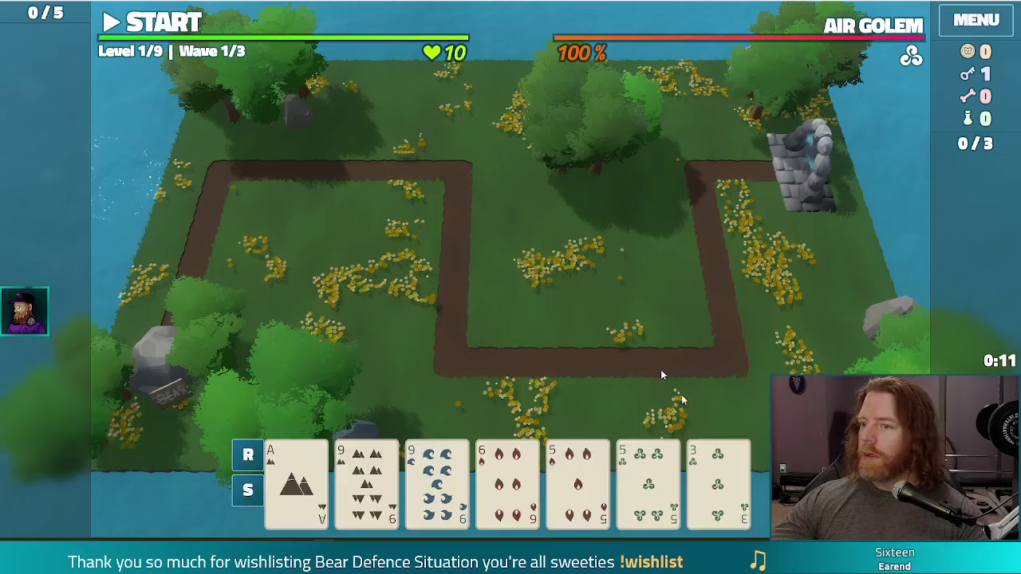
- Switch over to the Chrome window showing the pixel-art werewolf GIF
{"action": "key", "text": "alt+Tab"}
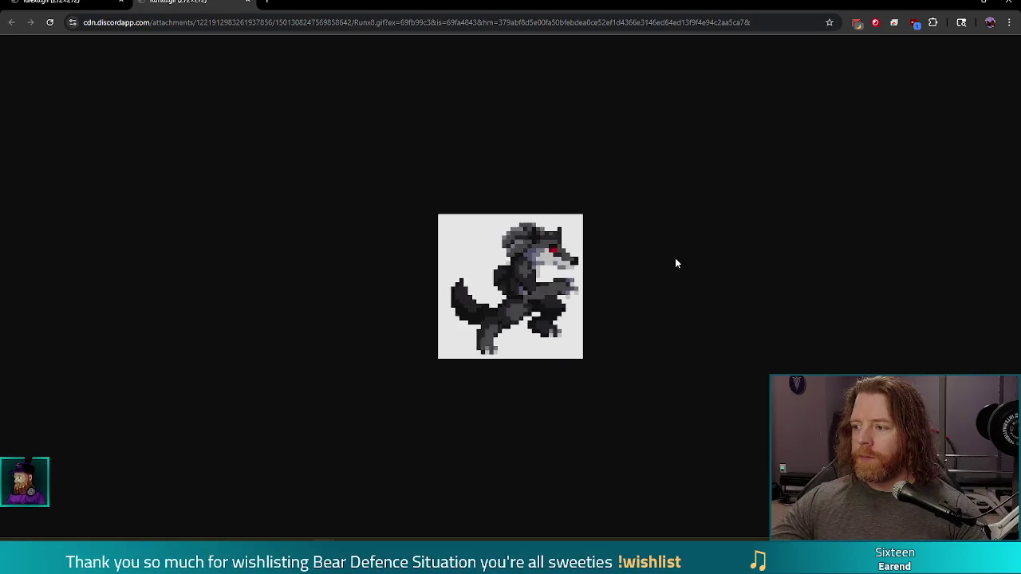
- Close the browser to get back to the Level 1/9 Air Golem map
{"action": "left_click", "coordinate": [1007, 2]}
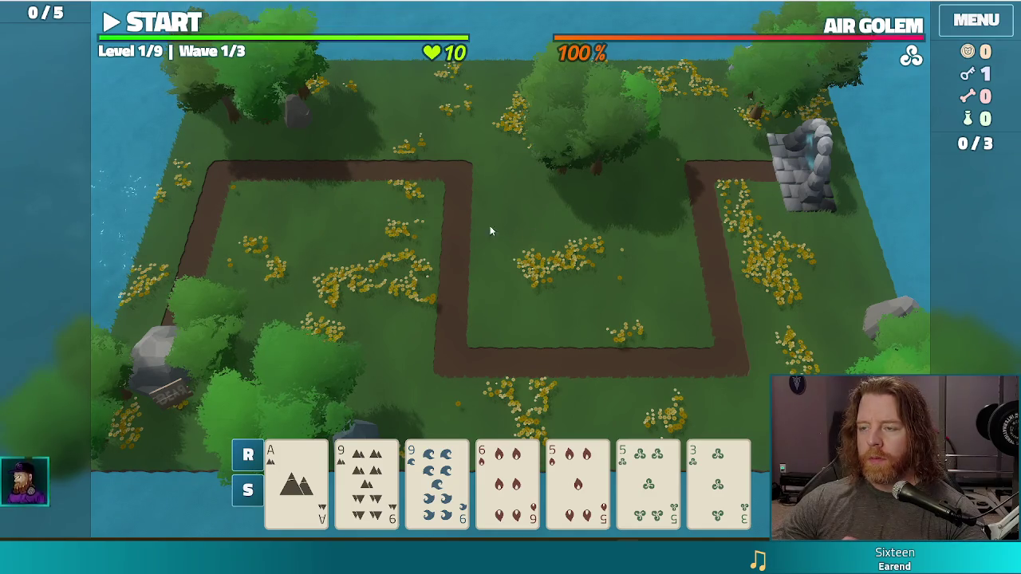
- Open the game's 'enter command...' console with the grave key
{"action": "key", "text": "grave"}
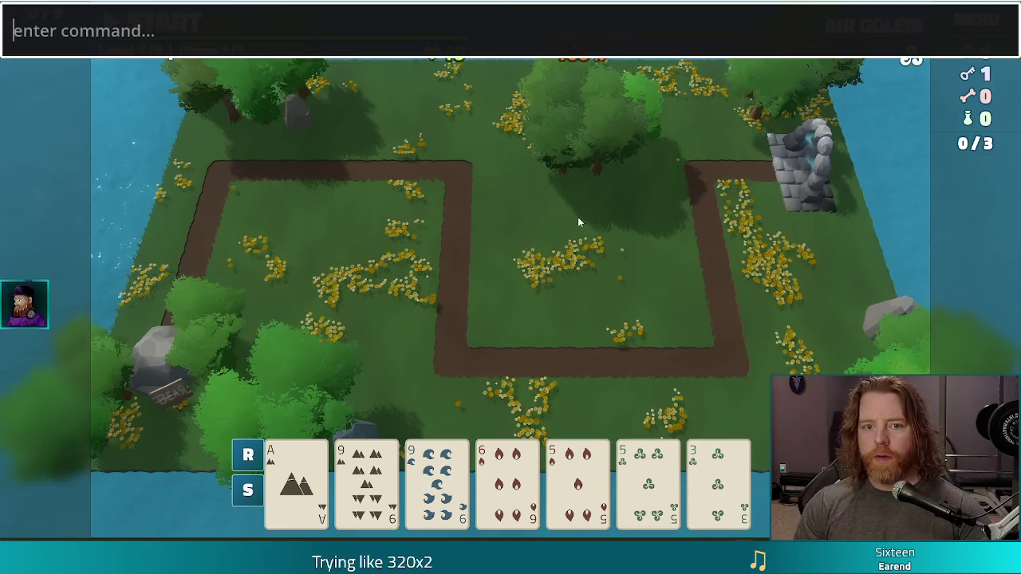
- Submit 'set_enemy fire_golem_normal' in the console, hitting the null 'ability' error in filter_ability
{"action": "type", "text": "set_enemy "}
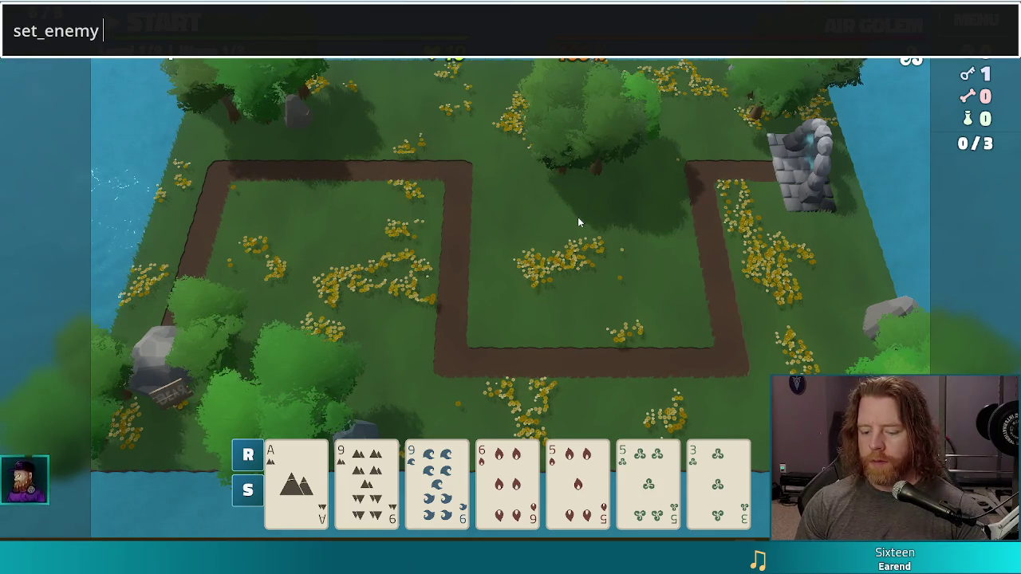
{"action": "type", "text": "fire_golem_normal"}
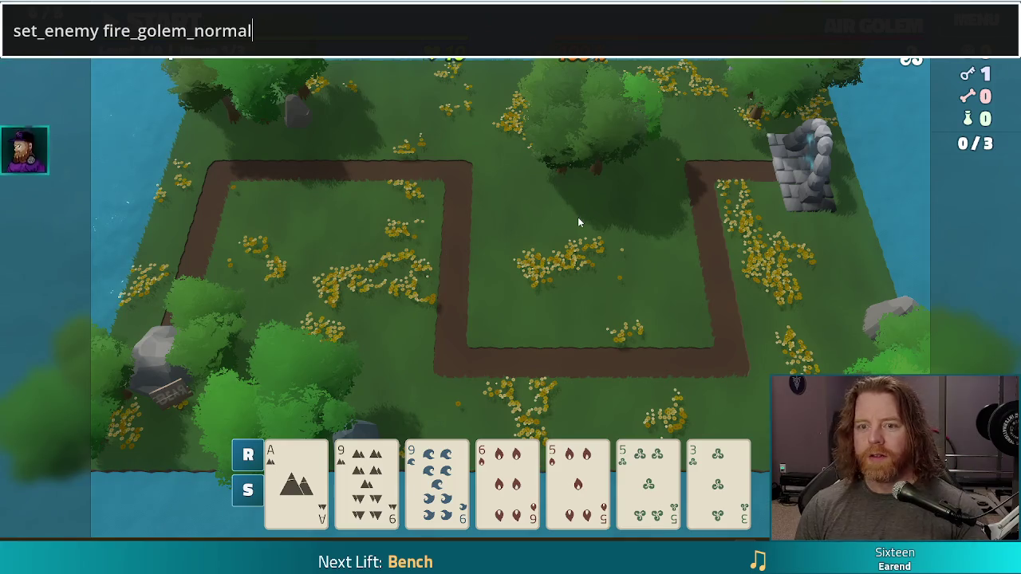
{"action": "key", "text": "Return"}
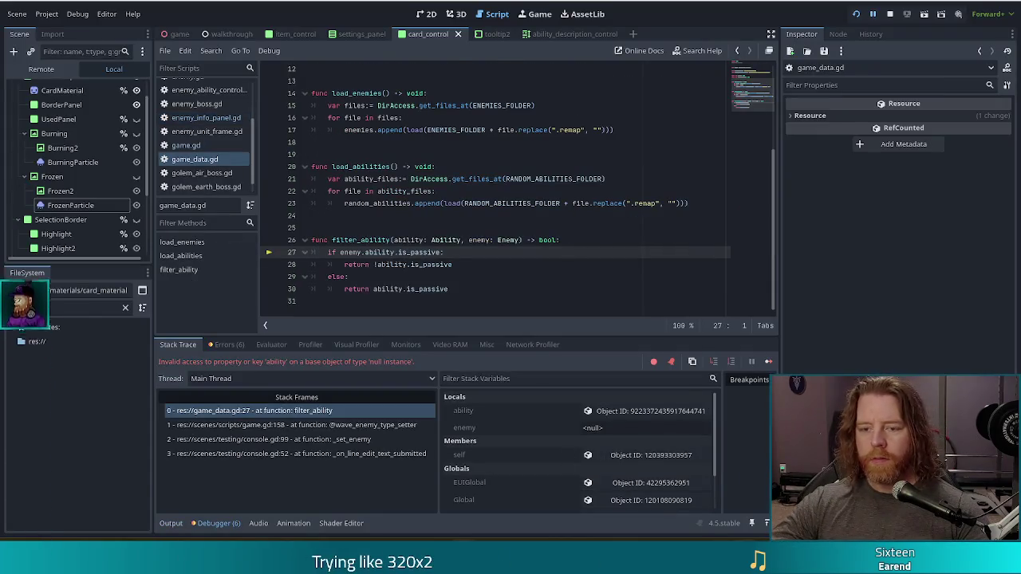
- Check the game and the debugger error, then relaunch the project to its title screen
{"action": "key", "text": "alt+Tab"}
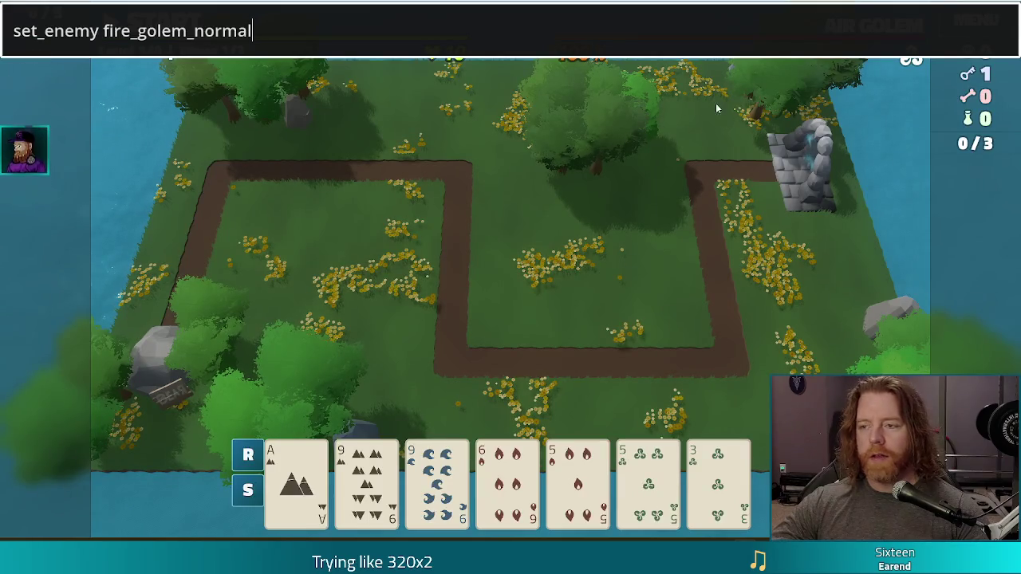
{"action": "key", "text": "alt+Tab"}
{"action": "left_click", "coordinate": [856, 15]}
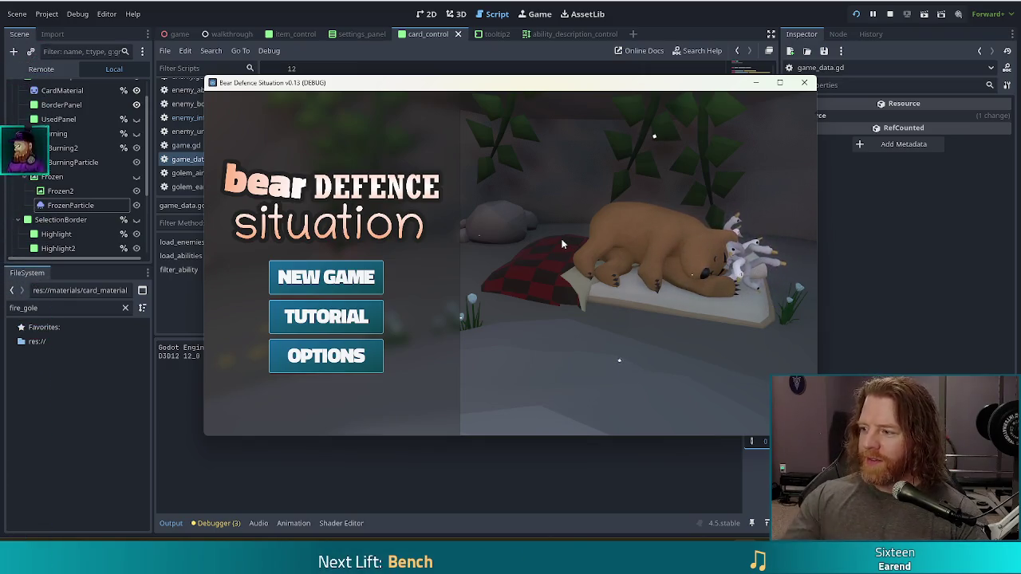
- Start a new game, open the command console, and type 'set_enemy'
{"action": "key", "text": "Return"}
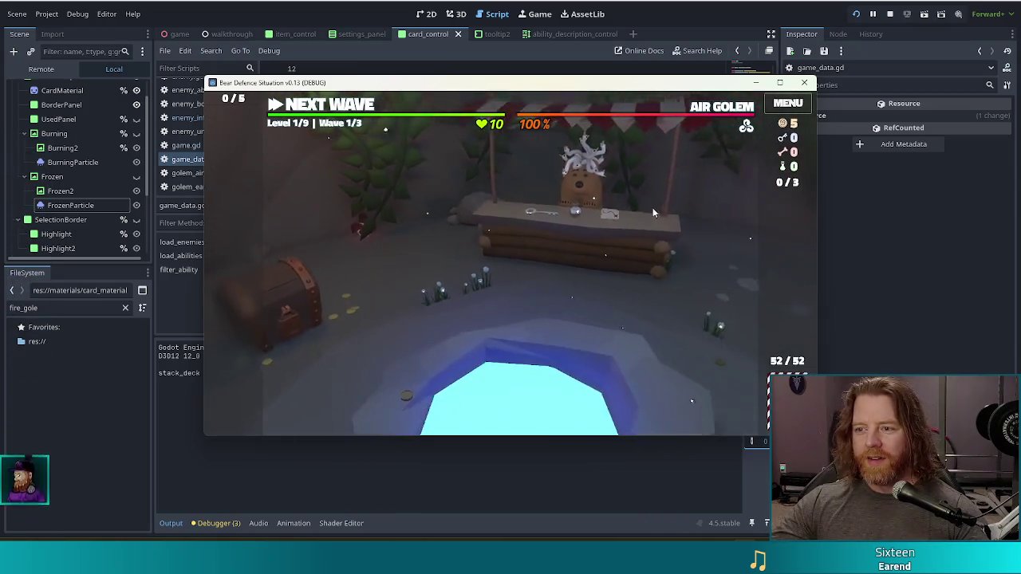
{"action": "key", "text": "grave"}
{"action": "type", "text": "set_enemy"}
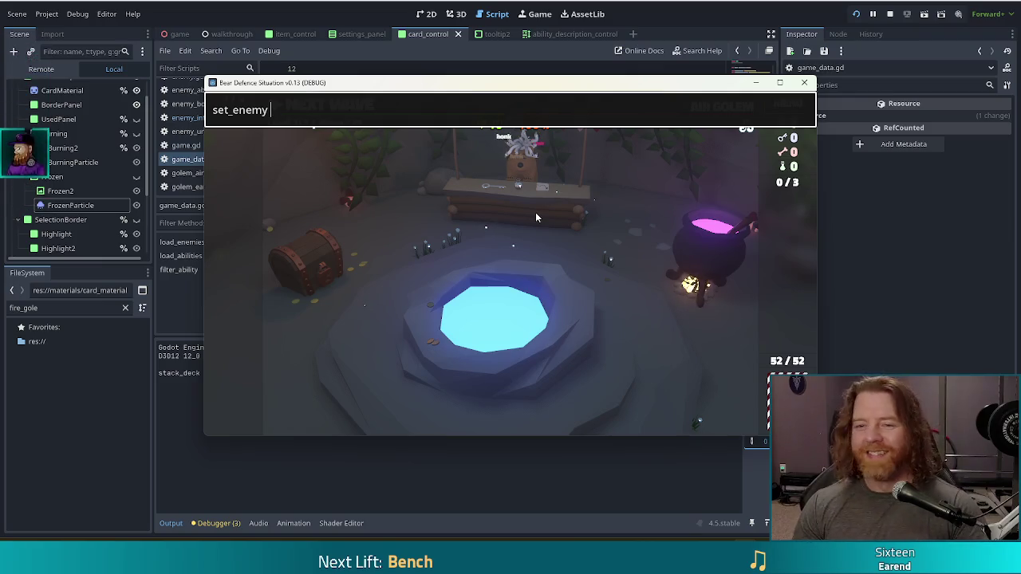
- Set the enemy to golem_fire_normal and buy the Key from the shop
{"action": "type", "text": "golem_fire_normal"}
{"action": "key", "text": "Return"}
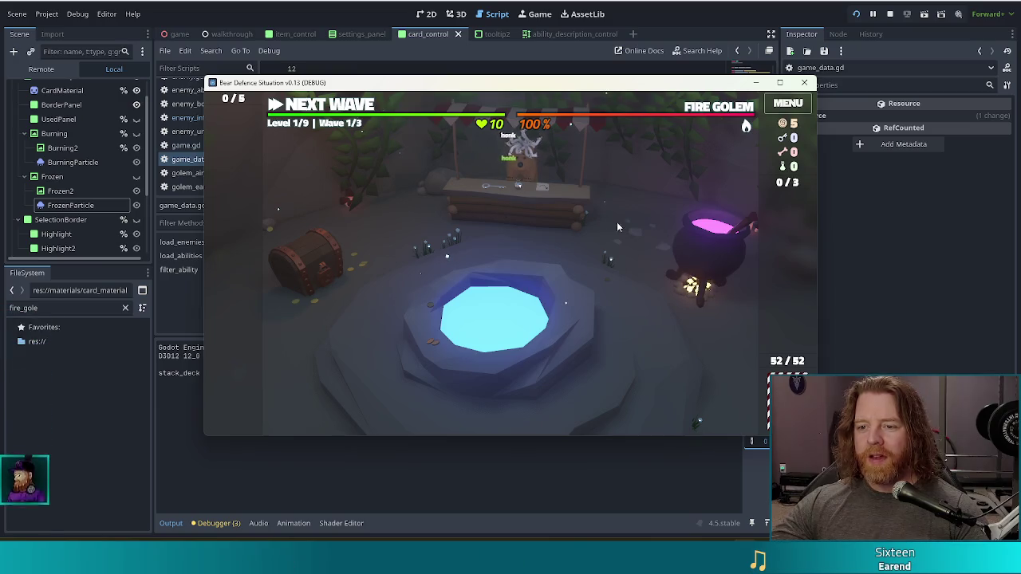
{"action": "left_click", "coordinate": [539, 210]}
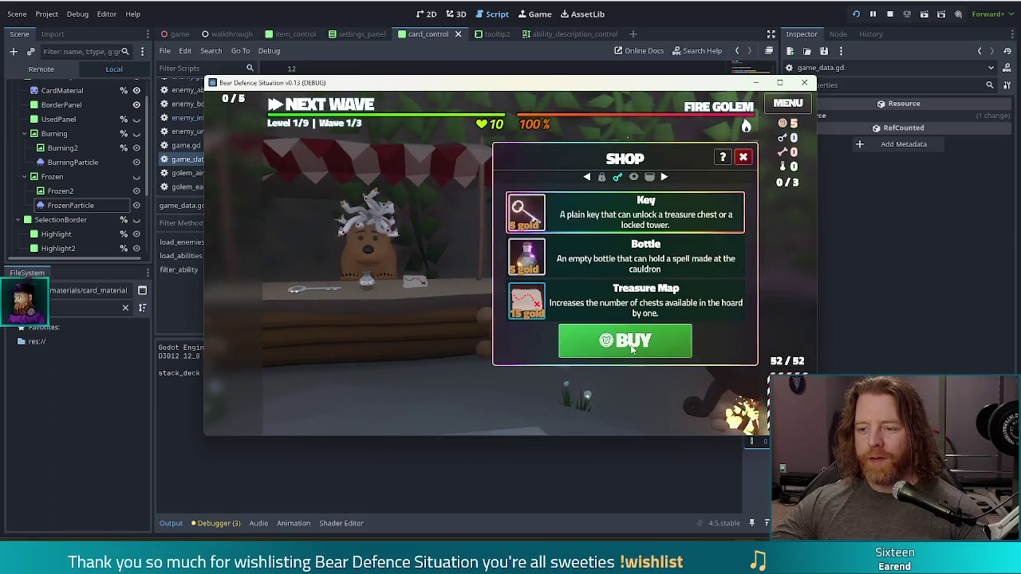
{"action": "left_click", "coordinate": [628, 342]}
{"action": "left_click", "coordinate": [349, 150]}
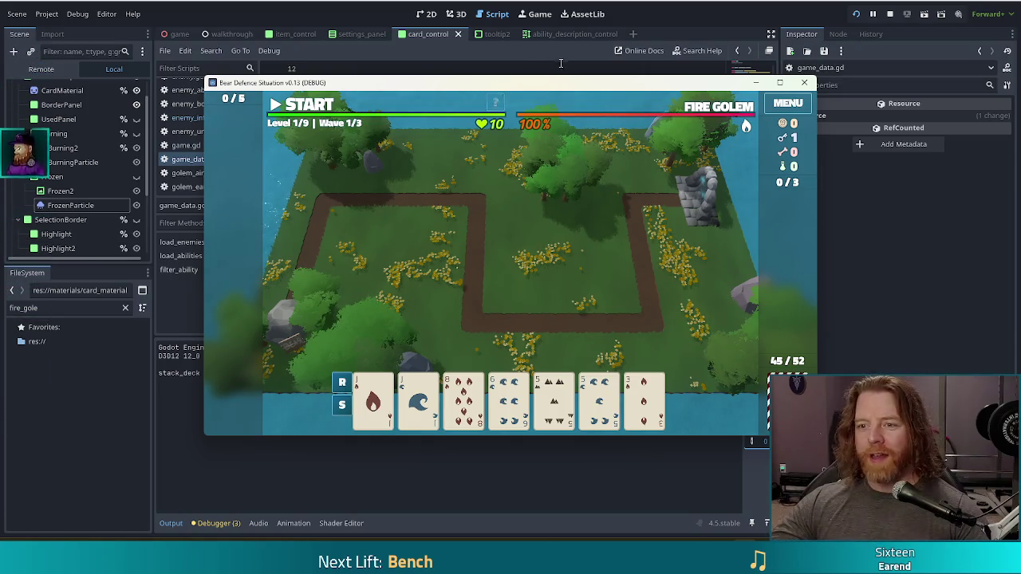
- Play Two Pair (5s and Jacks) to build a Ballista on the grass inside the path
{"action": "mouse_move", "coordinate": [635, 88]}
{"action": "left_mouse_down"}
{"action": "mouse_move", "coordinate": [559, 71]}
{"action": "mouse_move", "coordinate": [624, 77]}
{"action": "mouse_move", "coordinate": [592, 76]}
{"action": "left_mouse_up"}
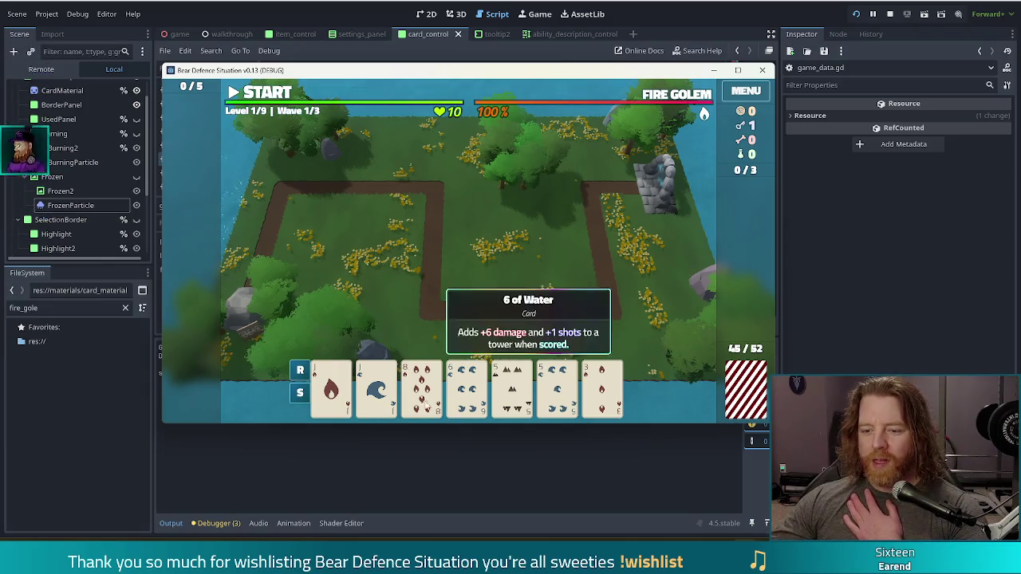
{"action": "left_click", "coordinate": [556, 387]}
{"action": "left_click", "coordinate": [512, 387]}
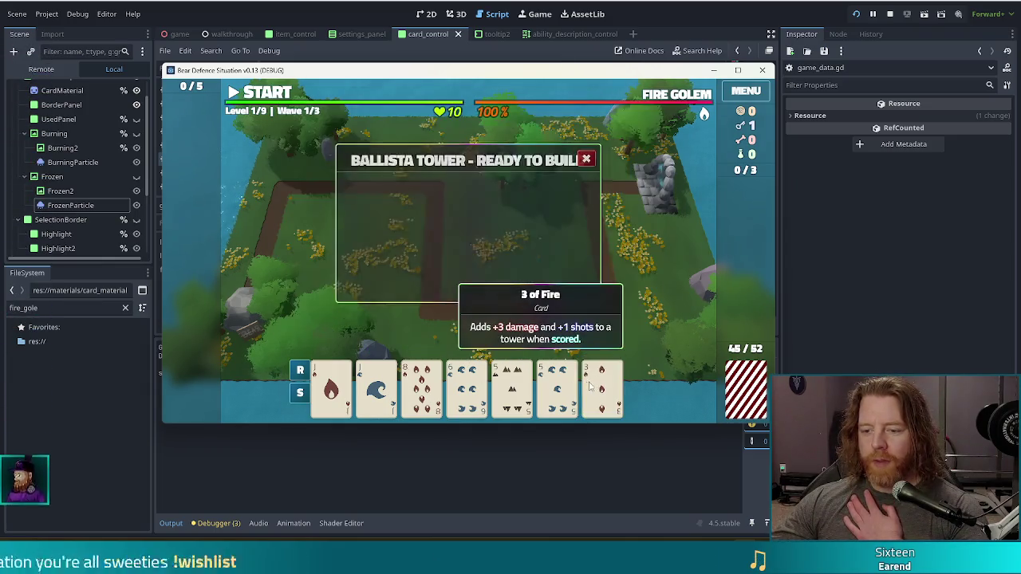
{"action": "left_click", "coordinate": [377, 391]}
{"action": "left_click", "coordinate": [331, 389]}
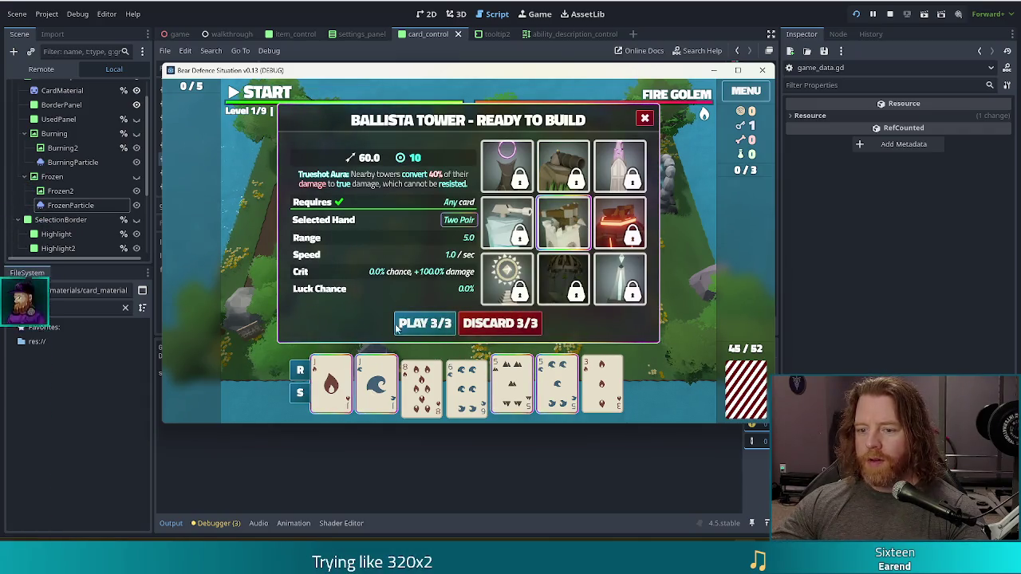
{"action": "left_click", "coordinate": [424, 323]}
{"action": "left_click", "coordinate": [560, 267]}
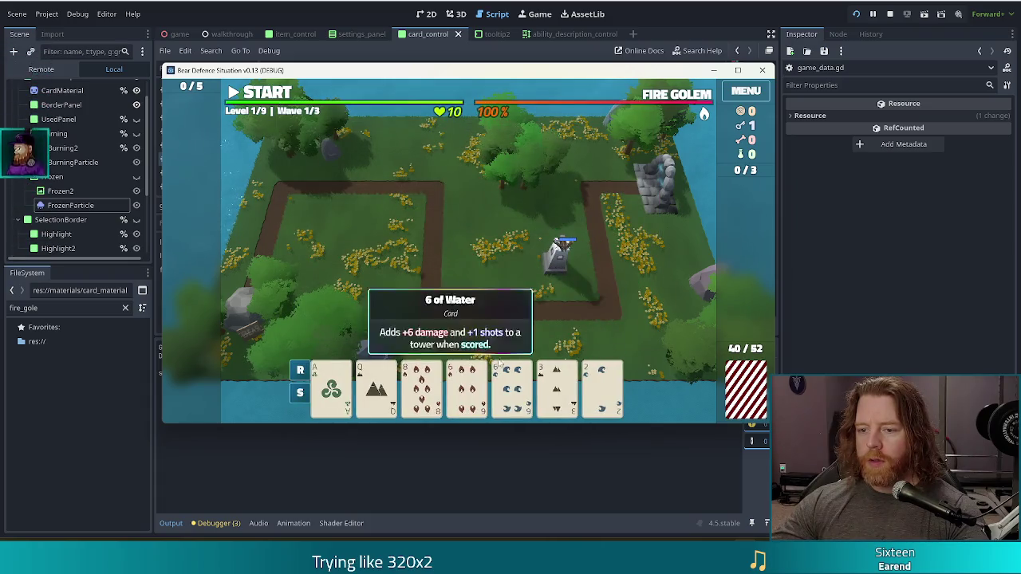
- Start wave 1, pause it, and discard unwanted cards for fresh draws
{"action": "left_click", "coordinate": [268, 93]}
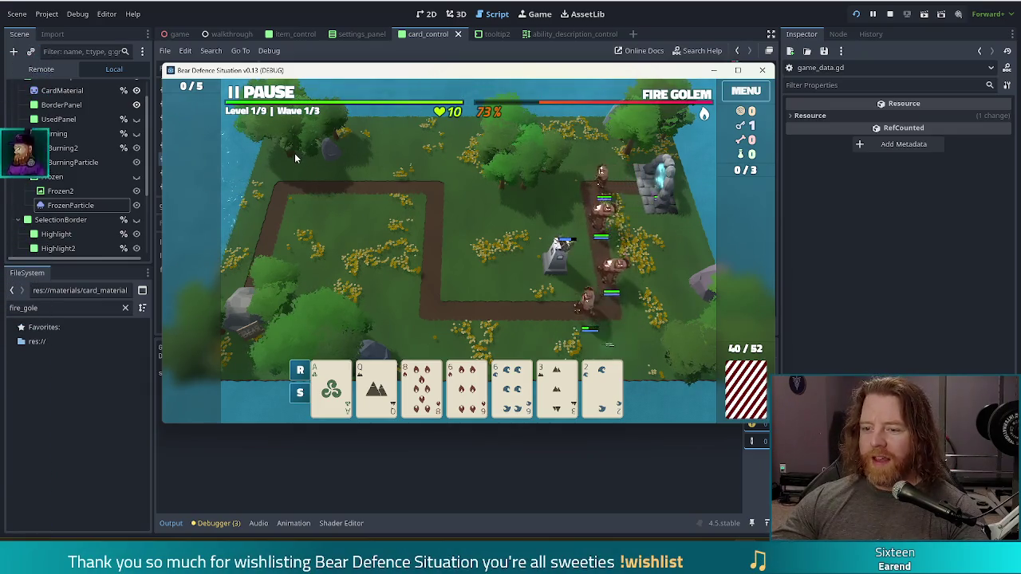
{"action": "left_click", "coordinate": [270, 94]}
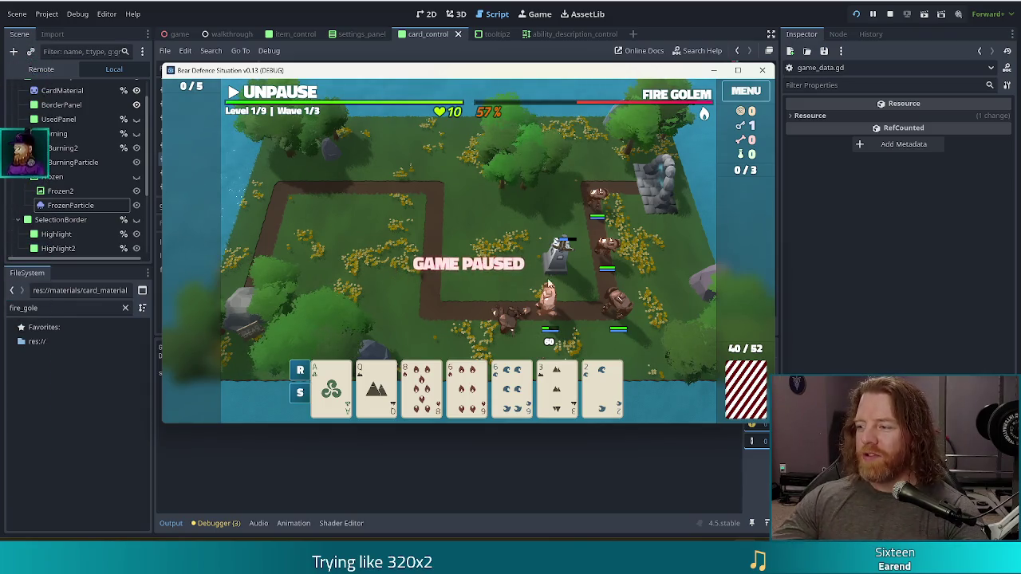
{"action": "left_click", "coordinate": [421, 384]}
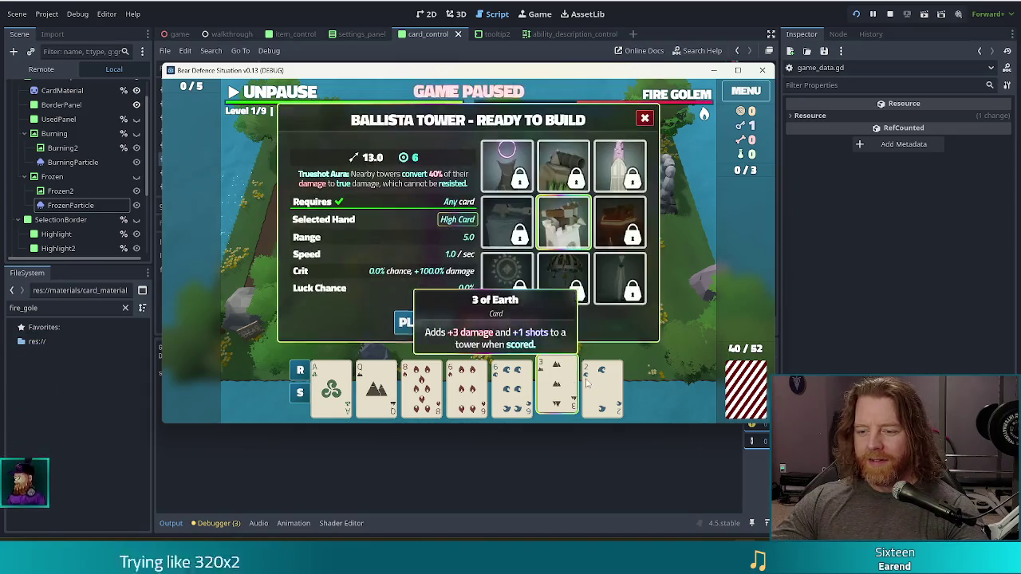
{"action": "left_click", "coordinate": [527, 324]}
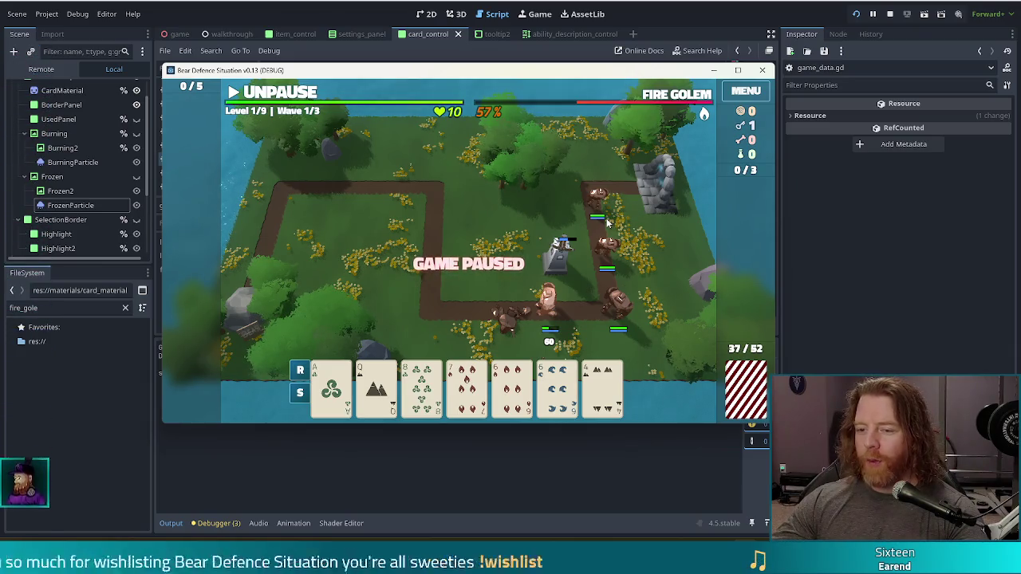
{"action": "left_click", "coordinate": [421, 383]}
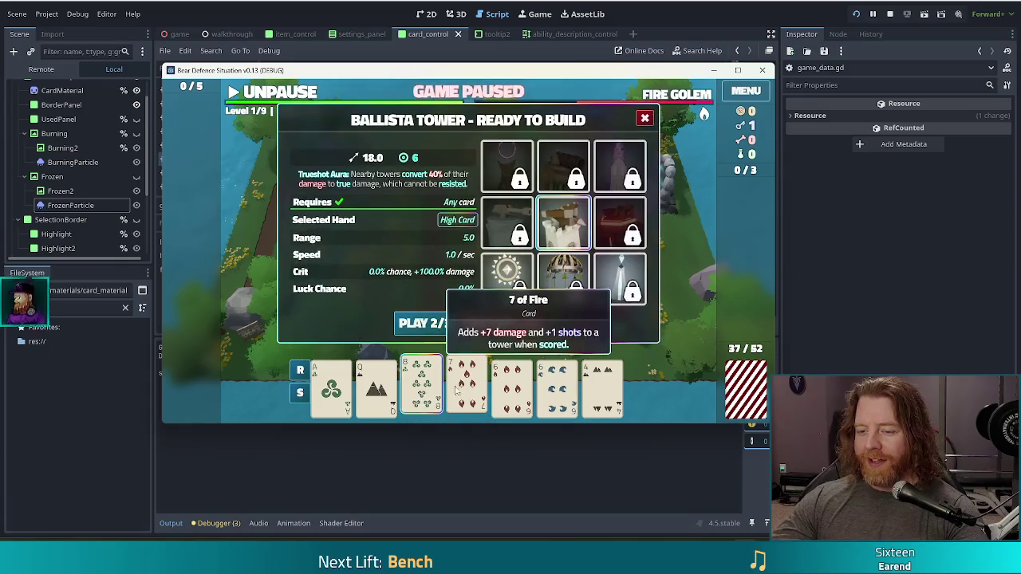
{"action": "left_click", "coordinate": [488, 322]}
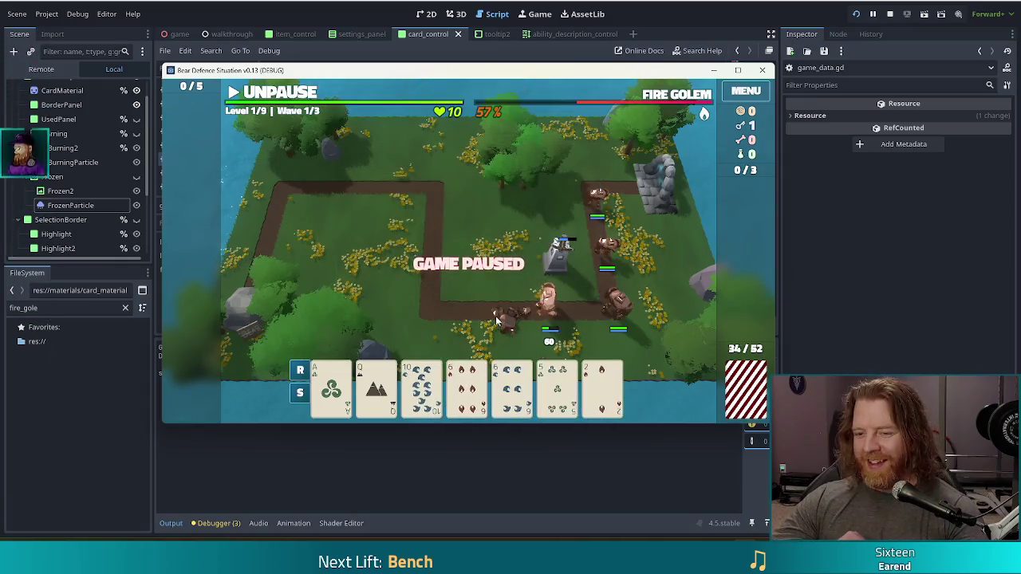
{"action": "left_click", "coordinate": [557, 387]}
{"action": "left_click", "coordinate": [601, 387]}
{"action": "left_click", "coordinate": [519, 323]}
- Play Two Pair (10s and 6s) for a second Ballista left of the first, then resume
{"action": "left_click", "coordinate": [421, 387]}
{"action": "left_click", "coordinate": [466, 387]}
{"action": "left_click", "coordinate": [558, 387]}
{"action": "left_click", "coordinate": [602, 387]}
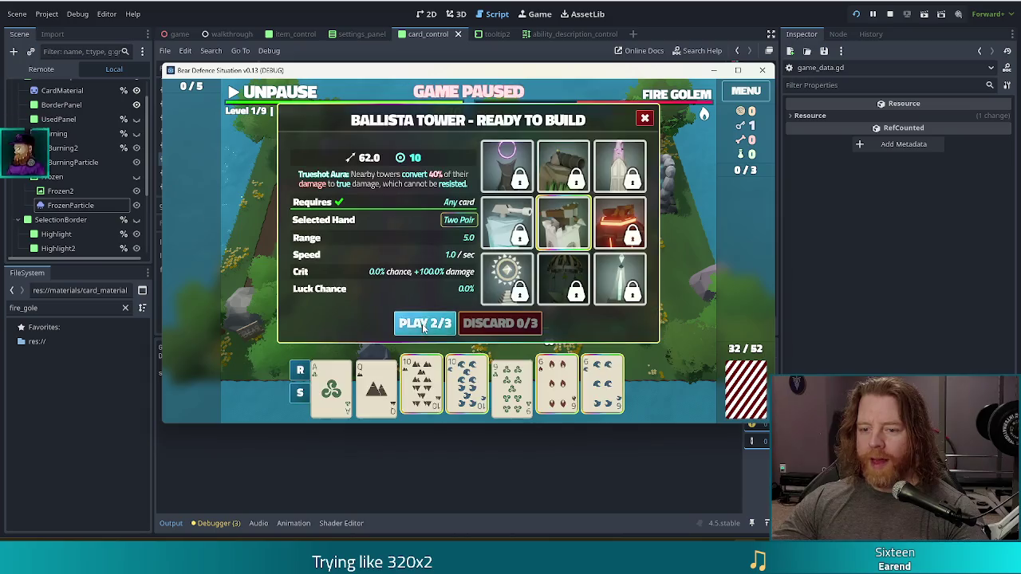
{"action": "left_click", "coordinate": [424, 323]}
{"action": "left_click", "coordinate": [484, 277]}
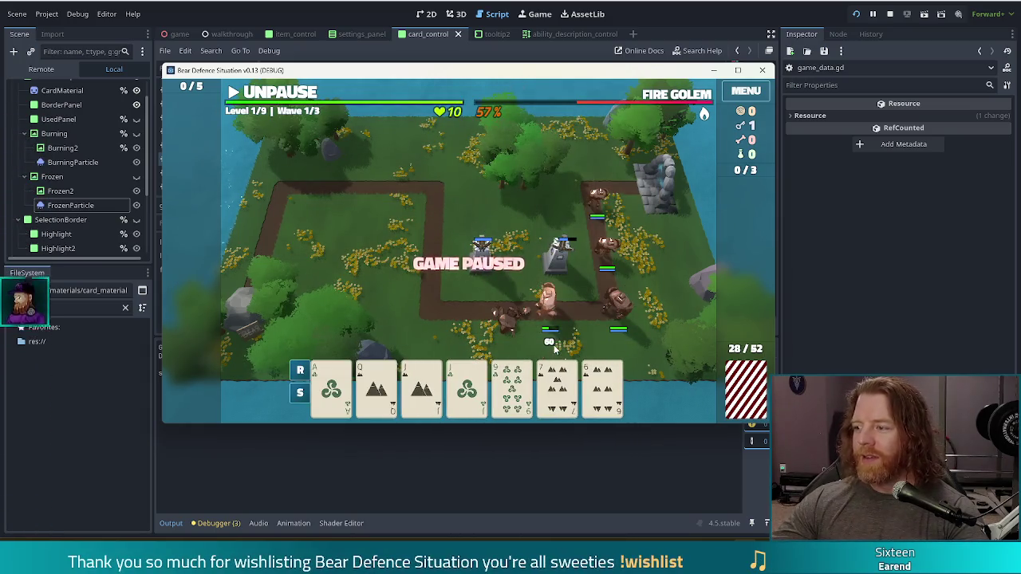
{"action": "mouse_move", "coordinate": [541, 376]}
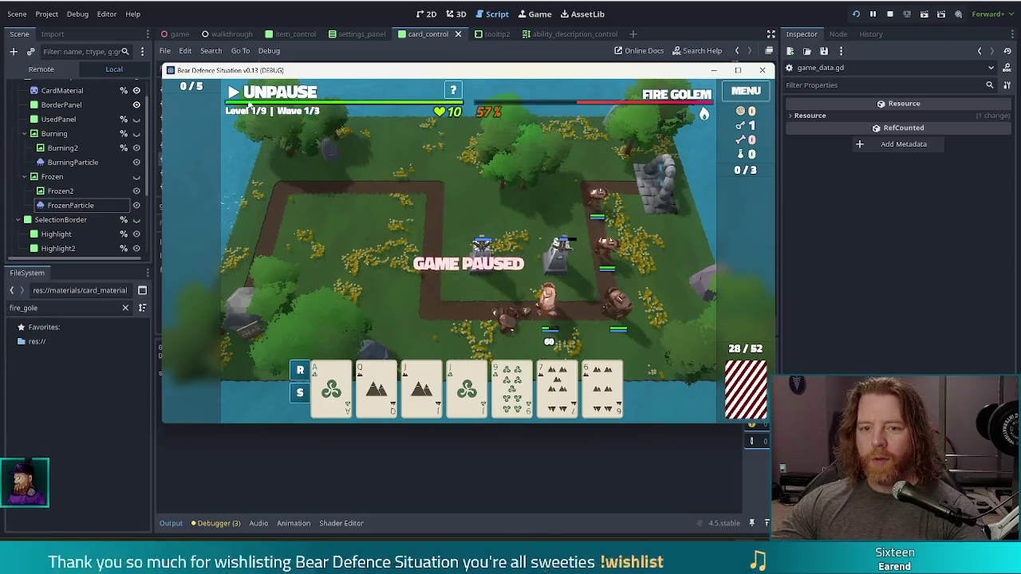
{"action": "key", "text": "space"}
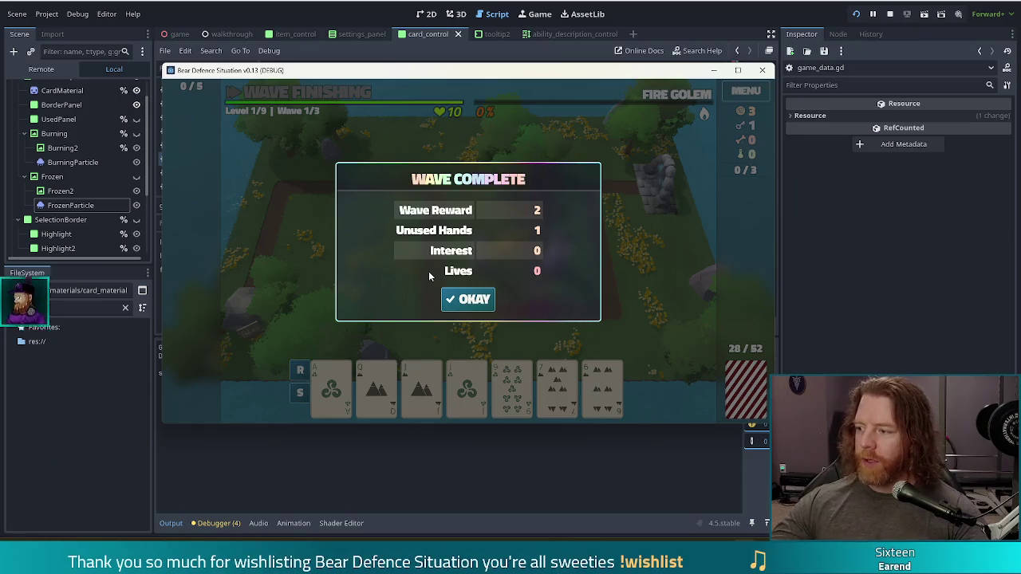
- Dismiss the wave 1 summary, unlock the Lightning Tower with the key, and discard cards
{"action": "left_click", "coordinate": [474, 300]}
{"action": "left_click", "coordinate": [512, 388]}
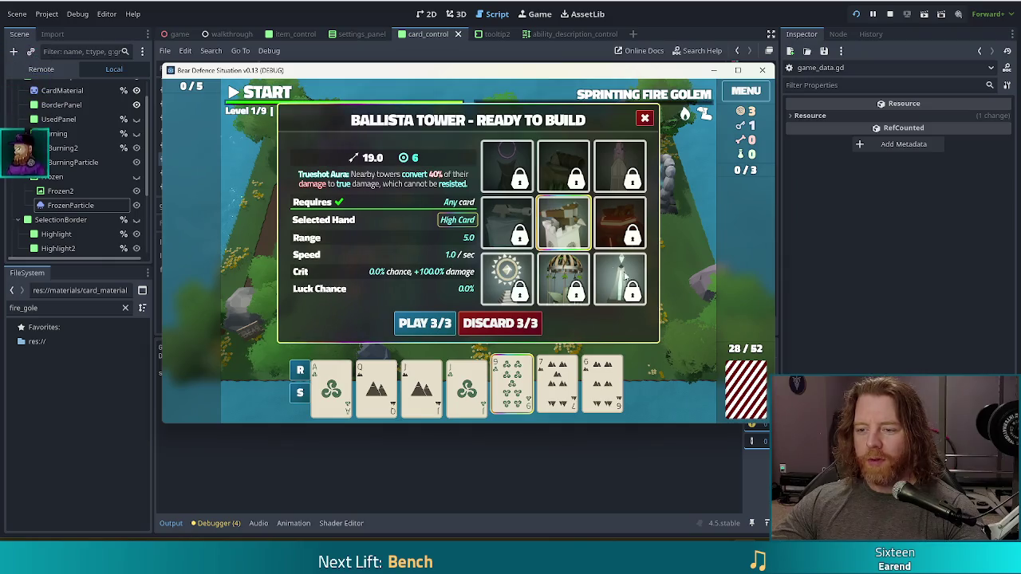
{"action": "left_click", "coordinate": [620, 279]}
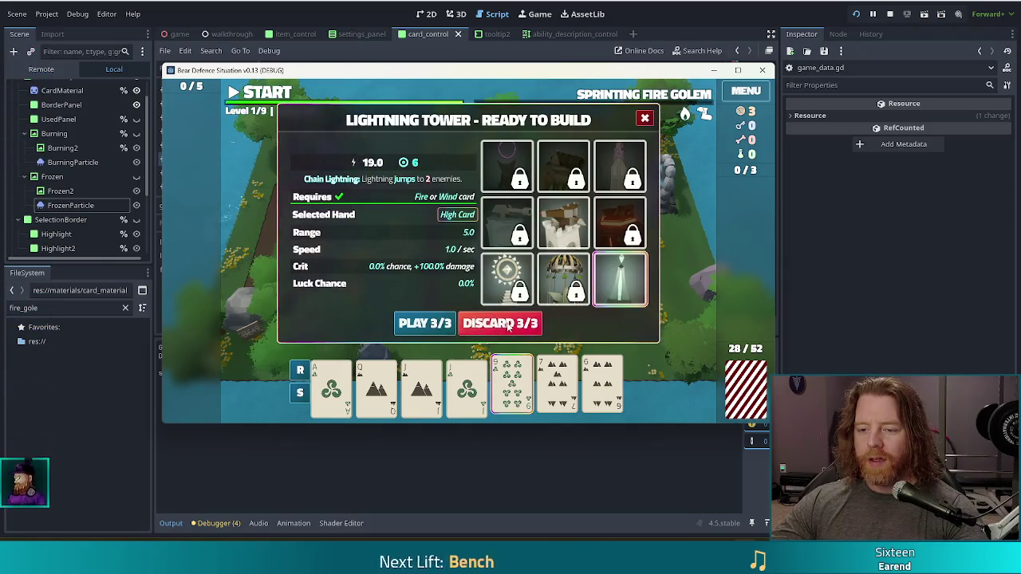
{"action": "left_click", "coordinate": [421, 323]}
{"action": "left_click", "coordinate": [556, 388]}
{"action": "left_click", "coordinate": [602, 389]}
{"action": "left_click", "coordinate": [514, 323]}
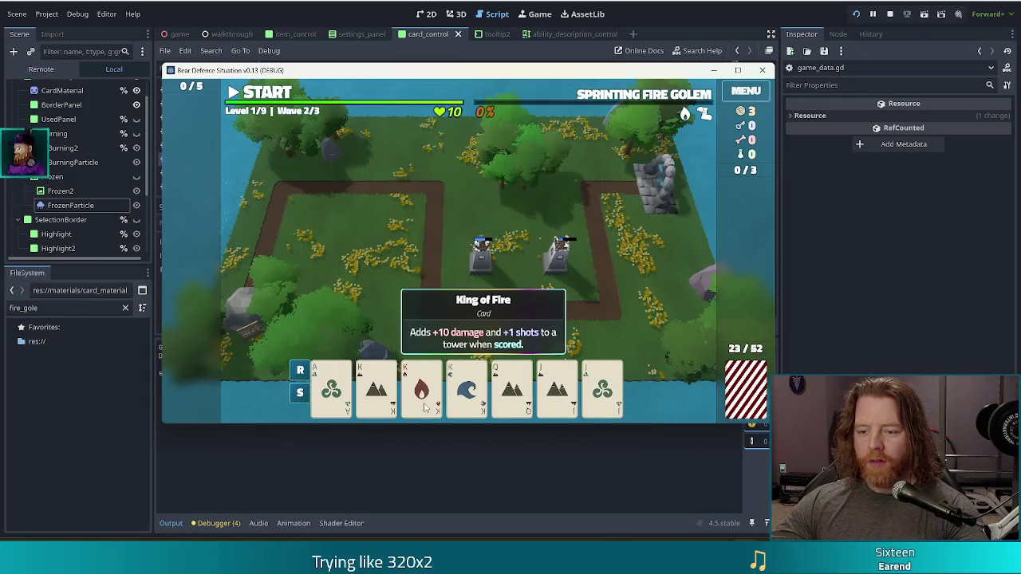
- Play a Full House of Kings and Jacks to place a Lightning tower by the upper-left path
{"action": "left_click", "coordinate": [421, 386]}
{"action": "left_click", "coordinate": [467, 387]}
{"action": "left_click", "coordinate": [377, 389]}
{"action": "left_click", "coordinate": [557, 388]}
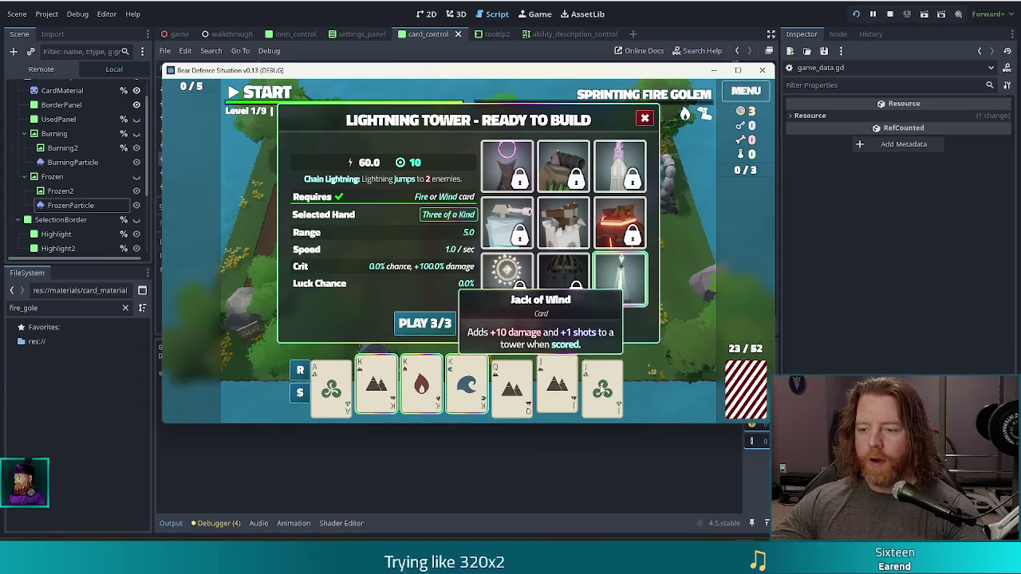
{"action": "left_click", "coordinate": [602, 388]}
{"action": "left_click", "coordinate": [425, 323]}
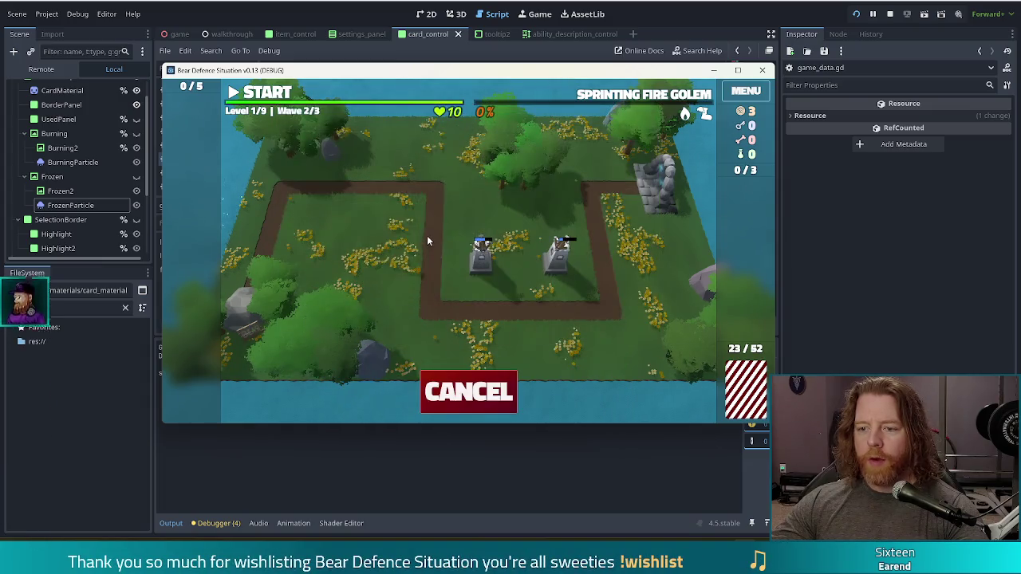
{"action": "left_click", "coordinate": [383, 214]}
- Run waves 2 and 3, dismissing each summary to reach the next level
{"action": "key", "text": "space"}
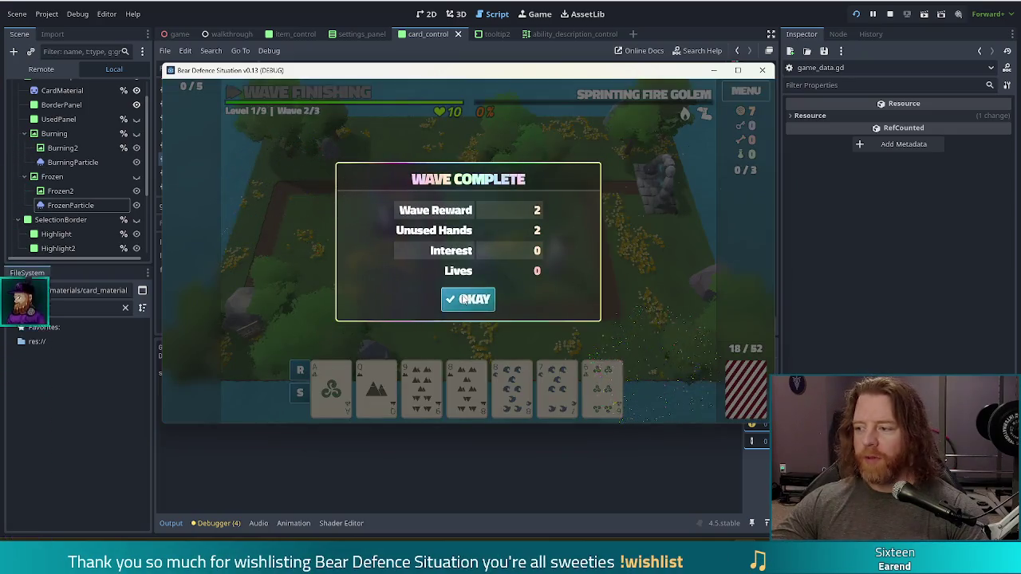
{"action": "left_click", "coordinate": [467, 296]}
{"action": "left_click", "coordinate": [266, 99]}
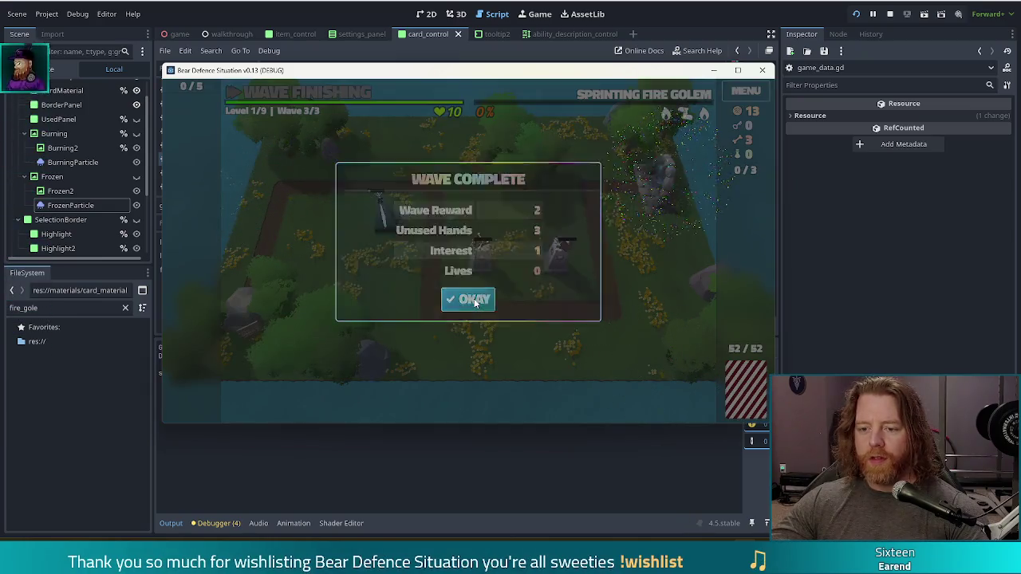
{"action": "left_click", "coordinate": [473, 300]}
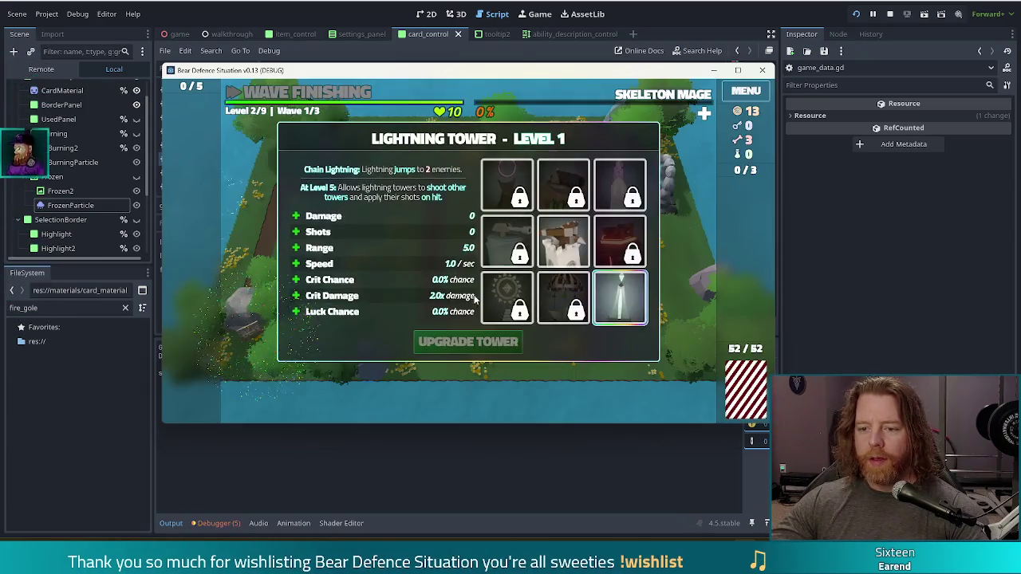
- Upgrade the Lightning tower's Shots and open the cauldron, continuing past the process_cards errors
{"action": "left_click", "coordinate": [341, 235]}
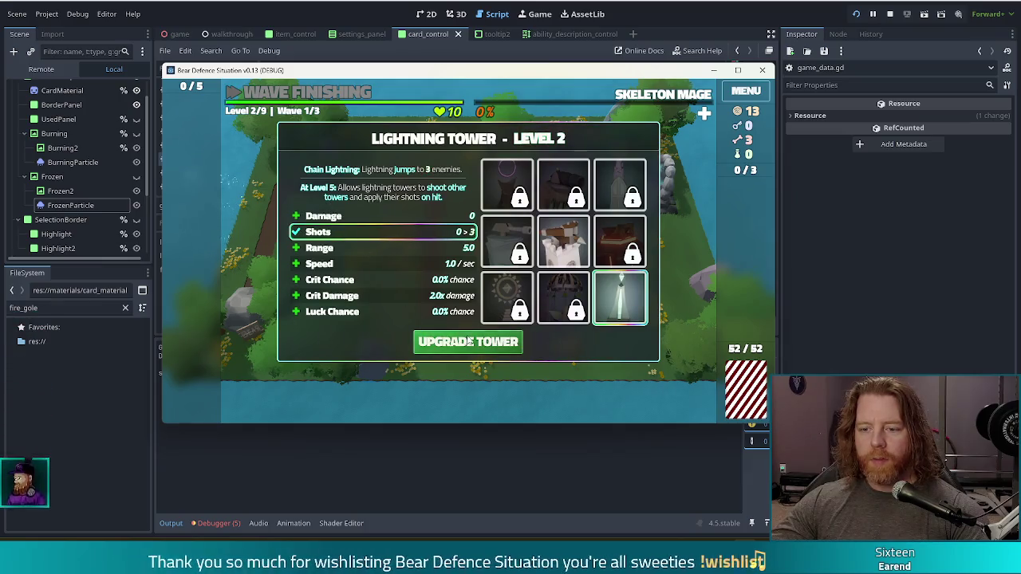
{"action": "left_click", "coordinate": [468, 341]}
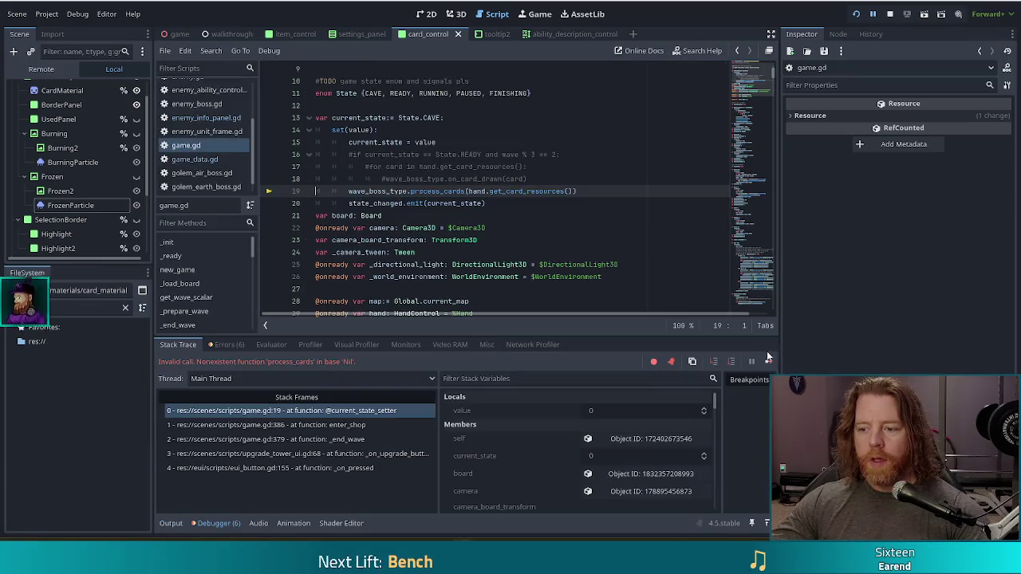
{"action": "left_click", "coordinate": [768, 360]}
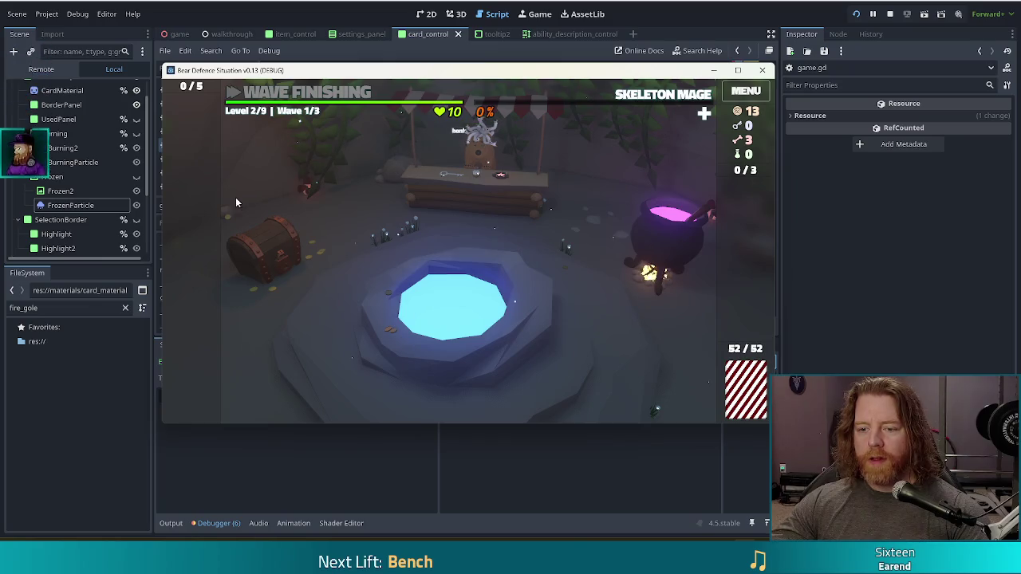
{"action": "left_click", "coordinate": [670, 276]}
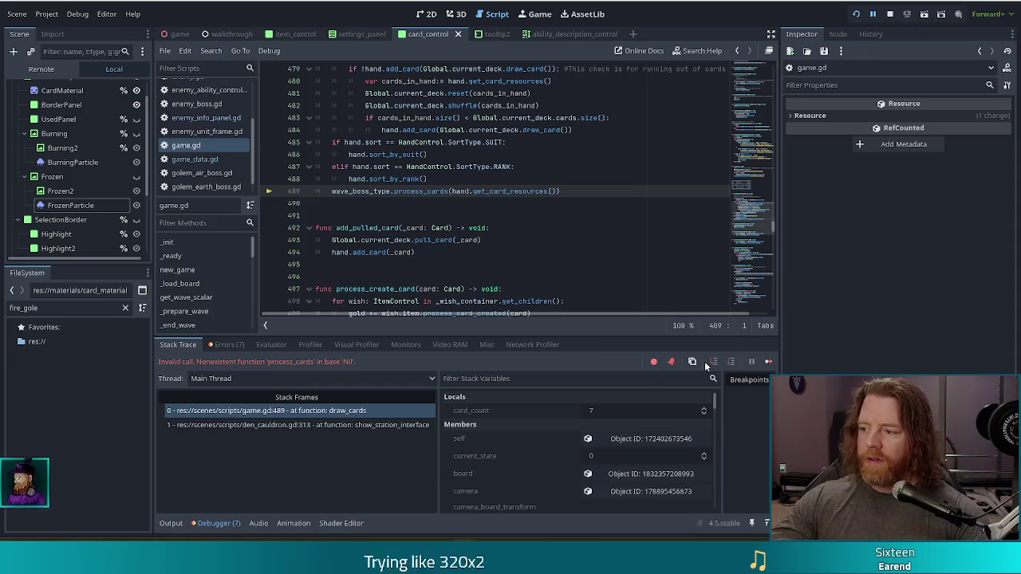
{"action": "left_click", "coordinate": [770, 362]}
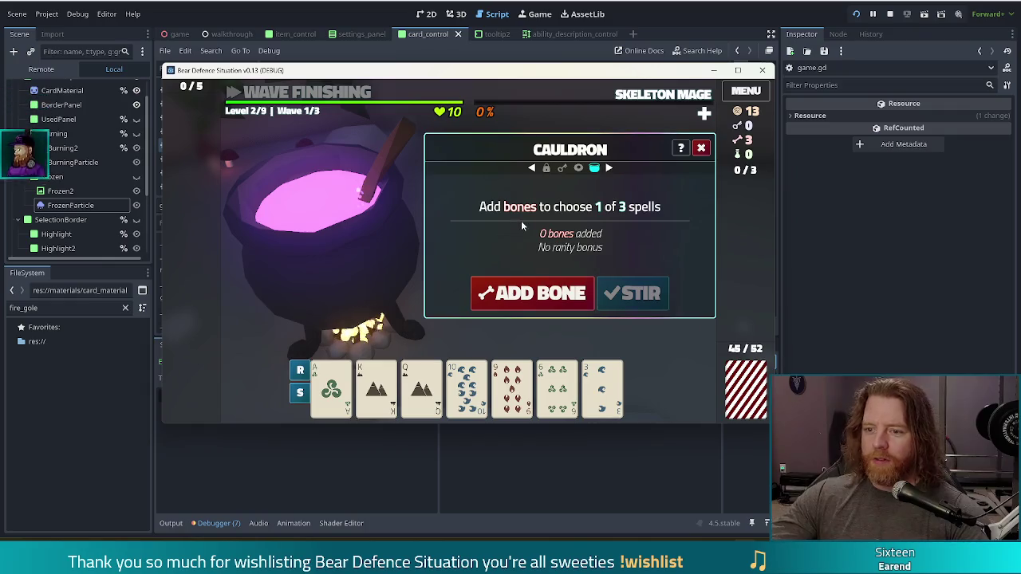
- Add bones, stir, and cast Inscribe Rune: Fehu on the Ace of Wind, then close the cauldron
{"action": "left_click", "coordinate": [511, 293]}
{"action": "left_click", "coordinate": [510, 293]}
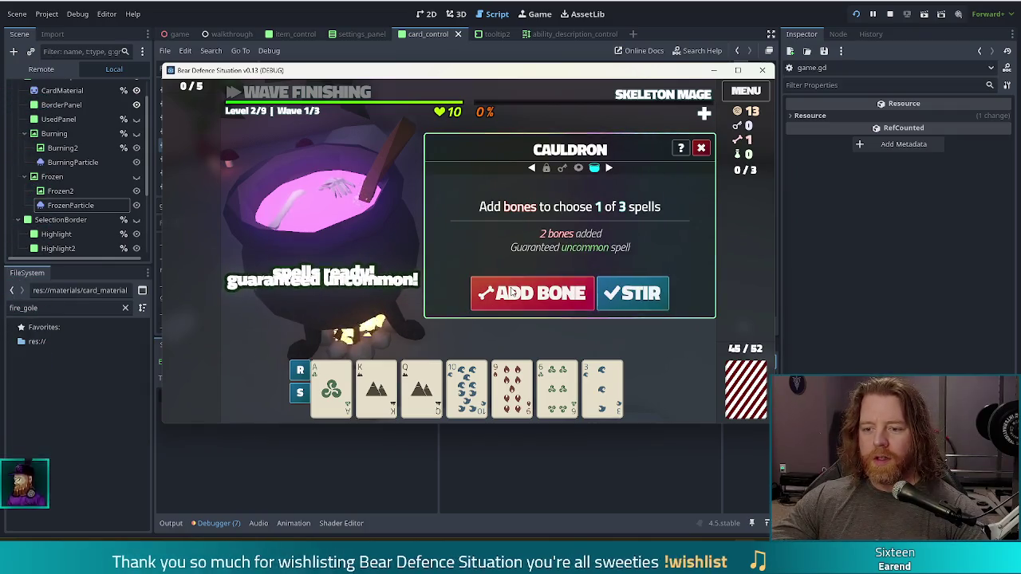
{"action": "left_click", "coordinate": [513, 293]}
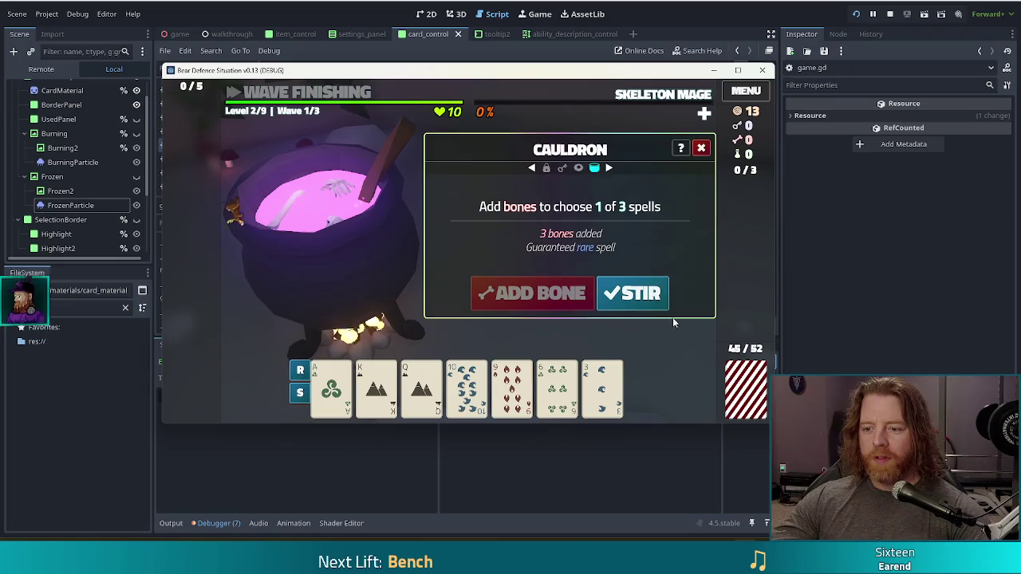
{"action": "left_click", "coordinate": [636, 295]}
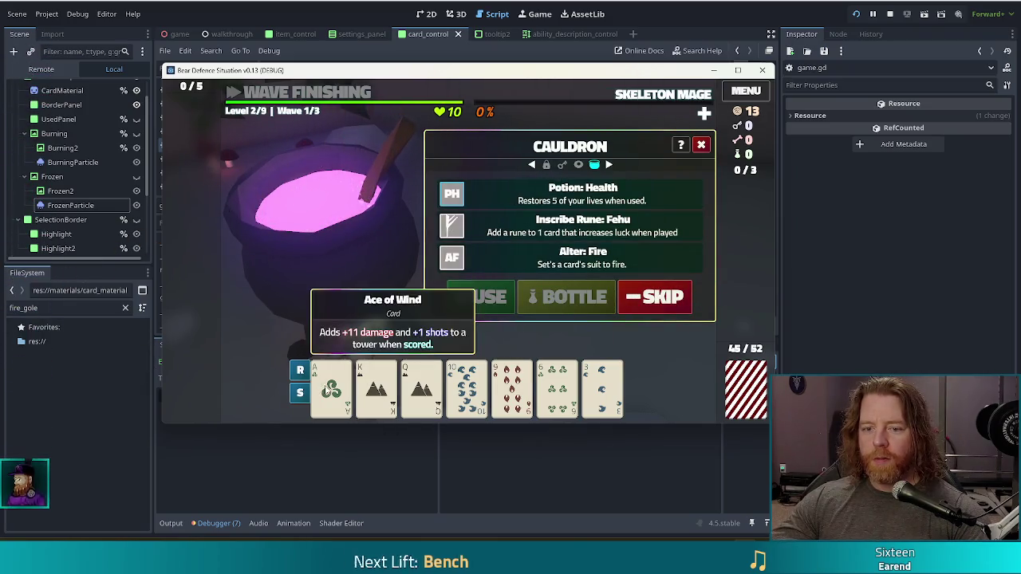
{"action": "left_click", "coordinate": [632, 231]}
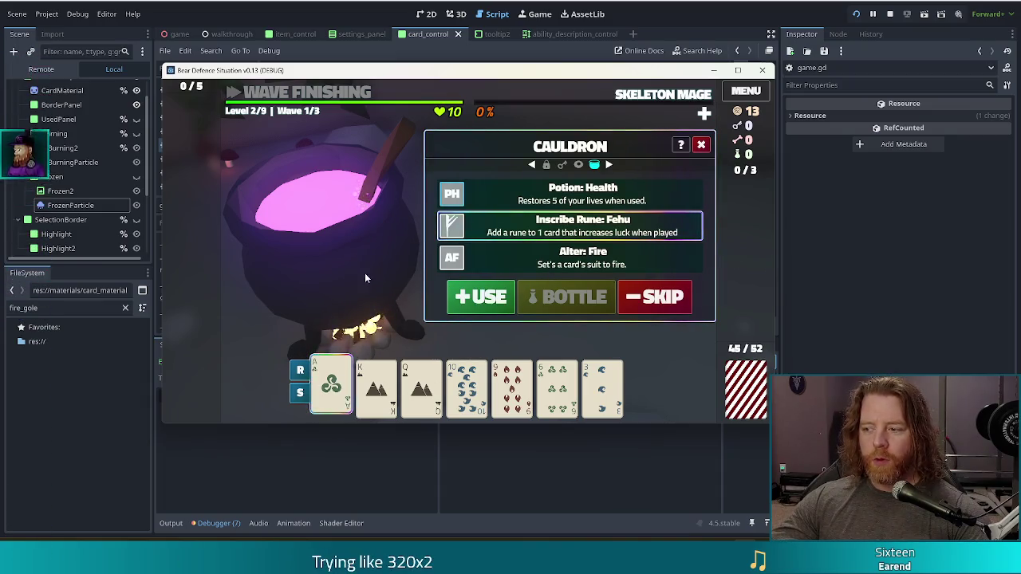
{"action": "left_click", "coordinate": [489, 297]}
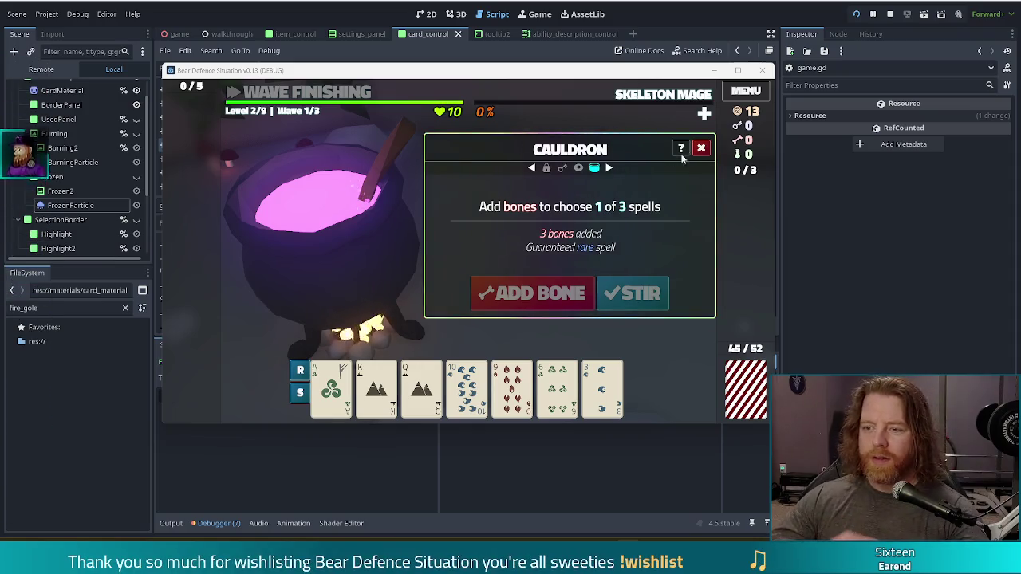
{"action": "left_click", "coordinate": [701, 147]}
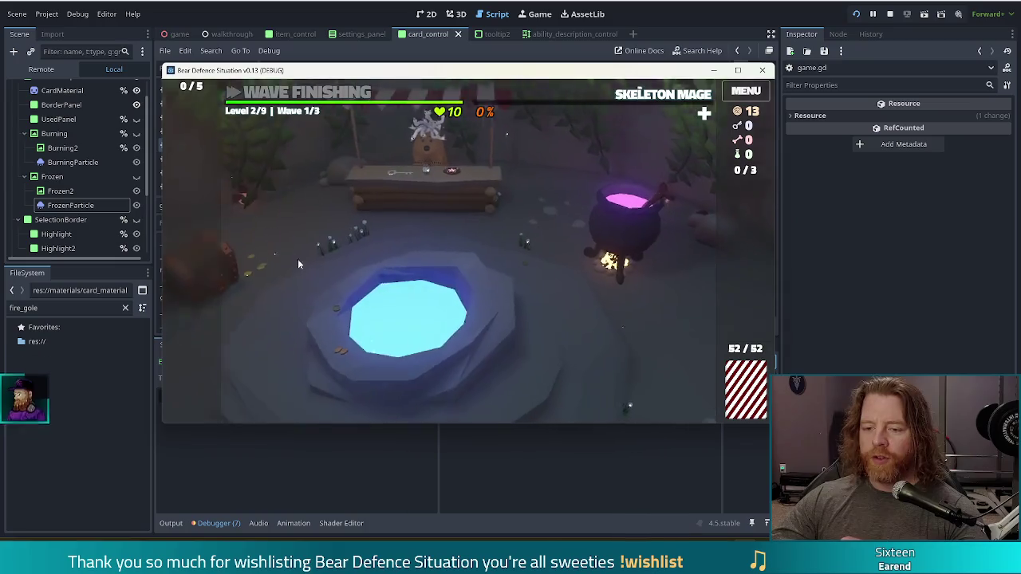
- Take the Training Wheels wish from the wishing well
{"action": "left_click", "coordinate": [311, 271]}
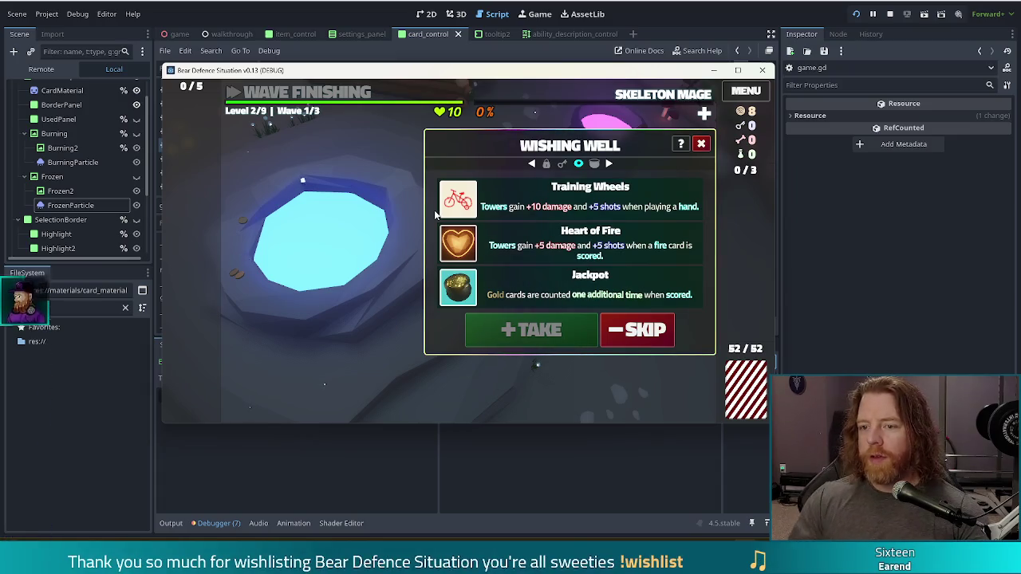
{"action": "left_click", "coordinate": [701, 143]}
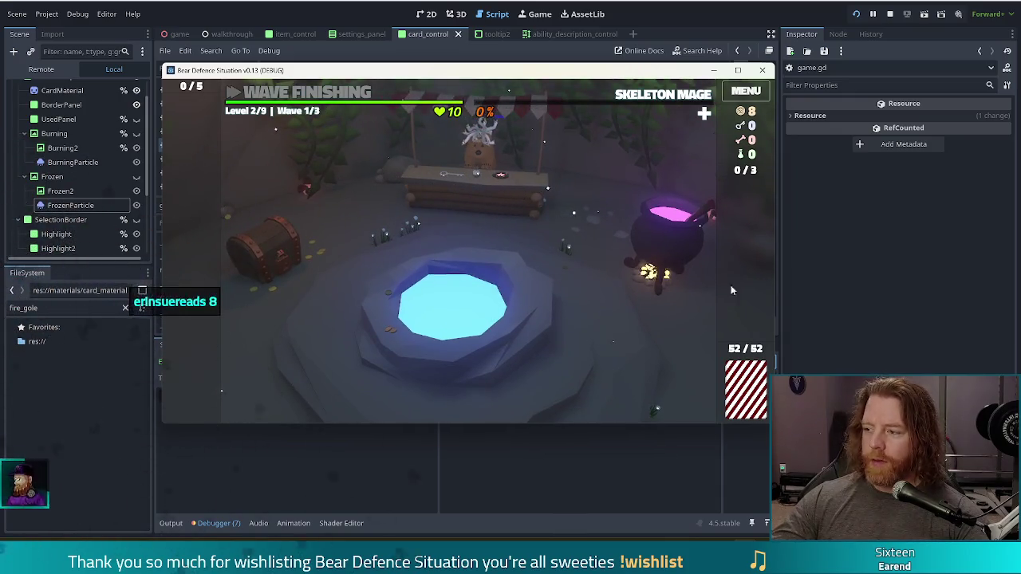
{"action": "left_click", "coordinate": [494, 196]}
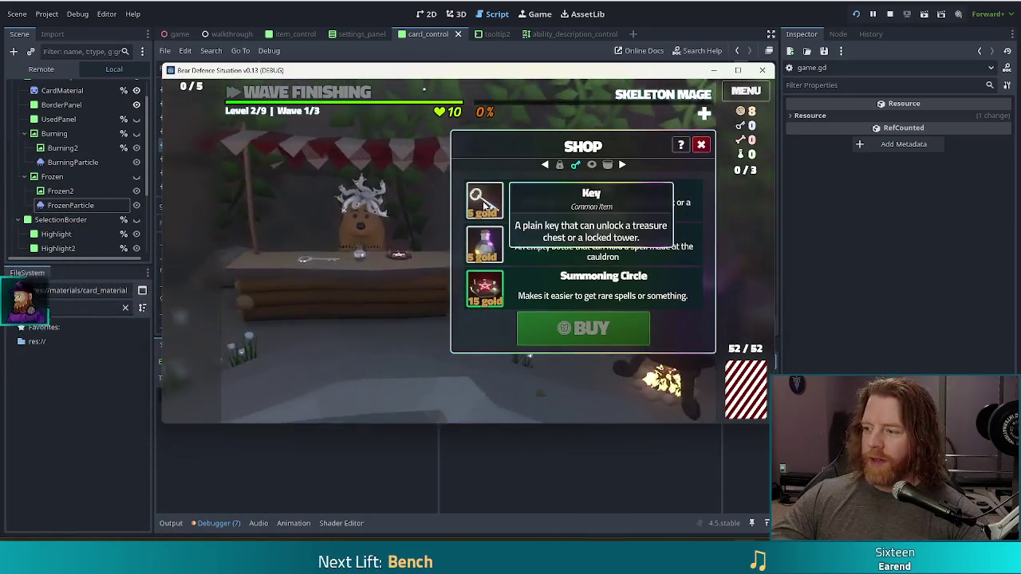
{"action": "left_click", "coordinate": [701, 143]}
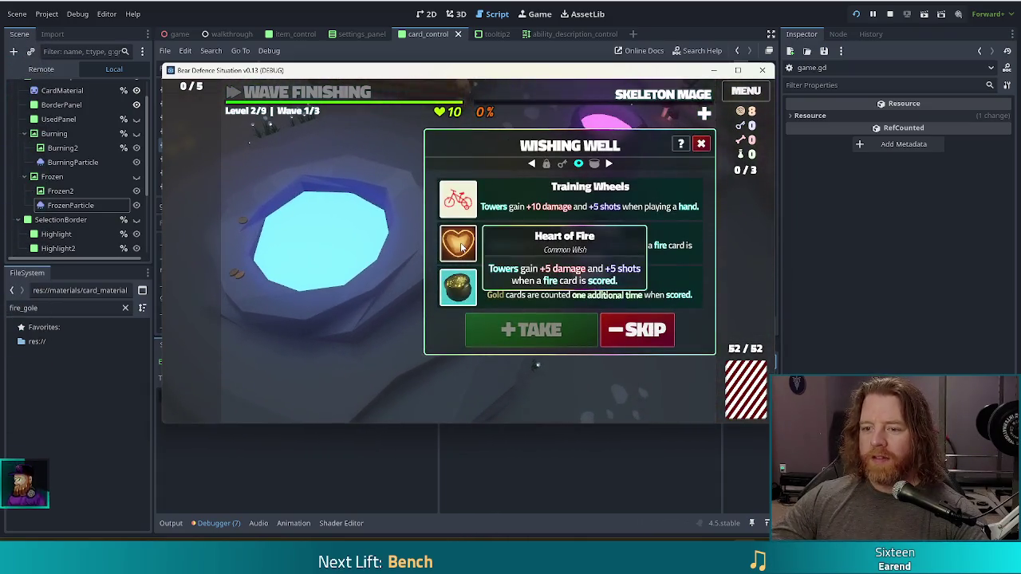
{"action": "left_click", "coordinate": [514, 204]}
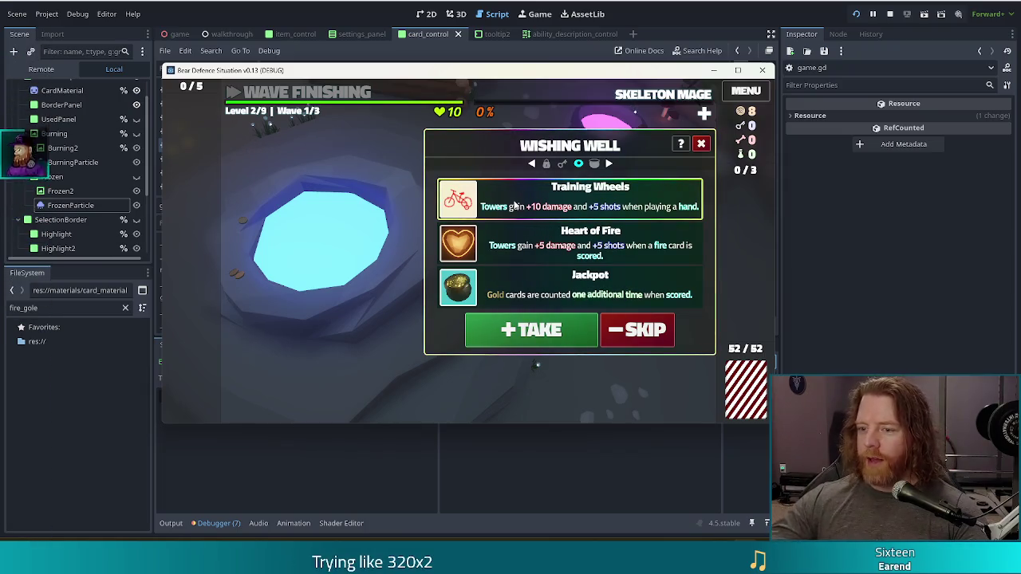
{"action": "left_click", "coordinate": [571, 330]}
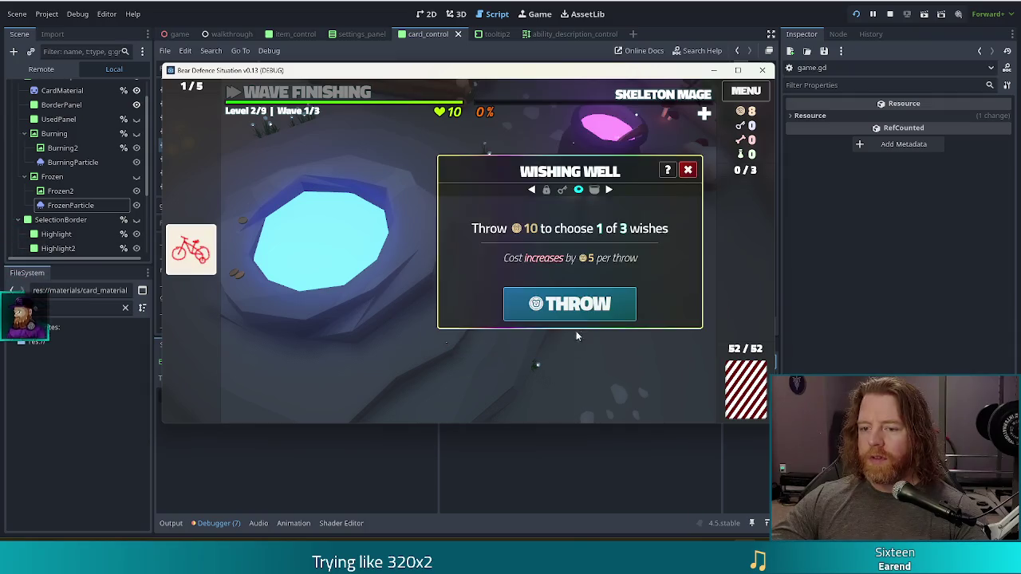
{"action": "left_click", "coordinate": [685, 167]}
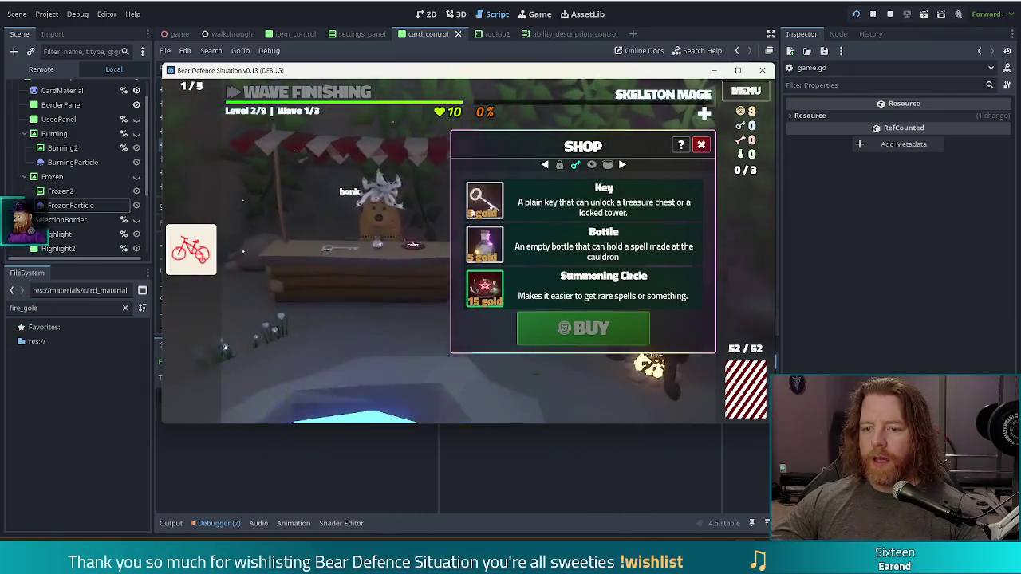
- Buy the Key in the shop for 5 gold
{"action": "left_click", "coordinate": [478, 204]}
{"action": "left_click", "coordinate": [583, 328]}
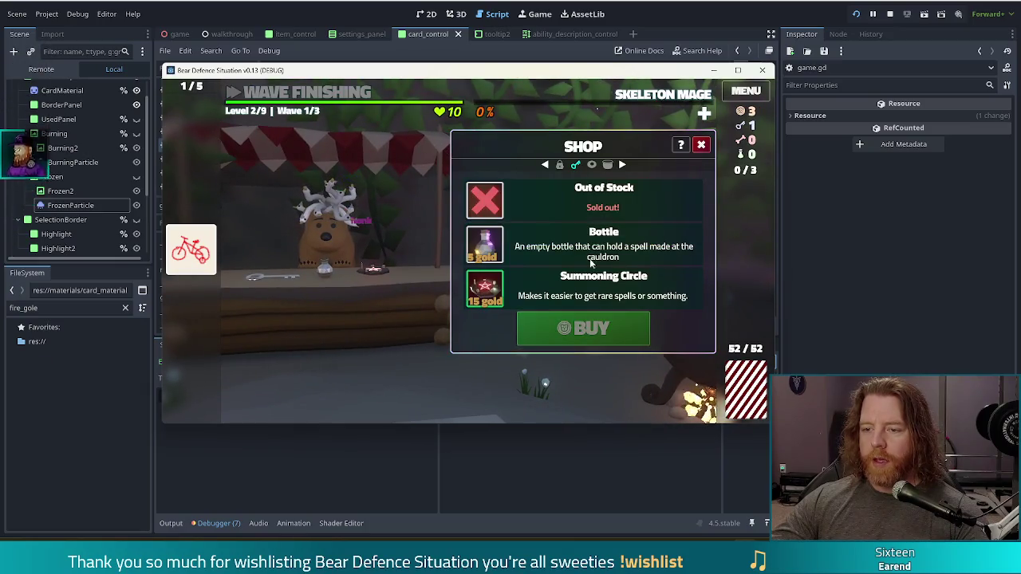
{"action": "left_click", "coordinate": [701, 146]}
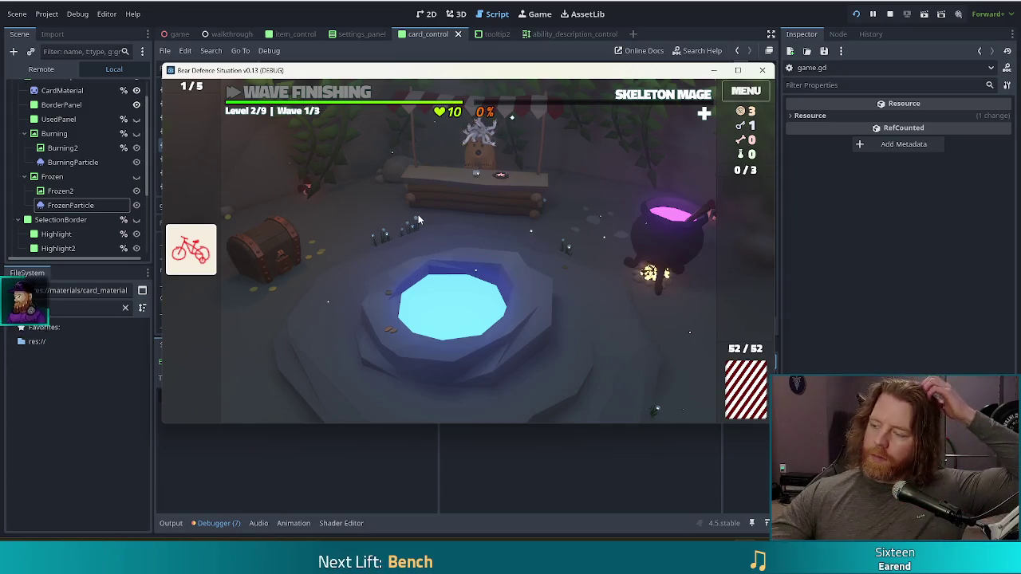
- Unlock the chest with the key, take the Skull With Gold Teeth, and use it for bones and gold
{"action": "left_click", "coordinate": [276, 247]}
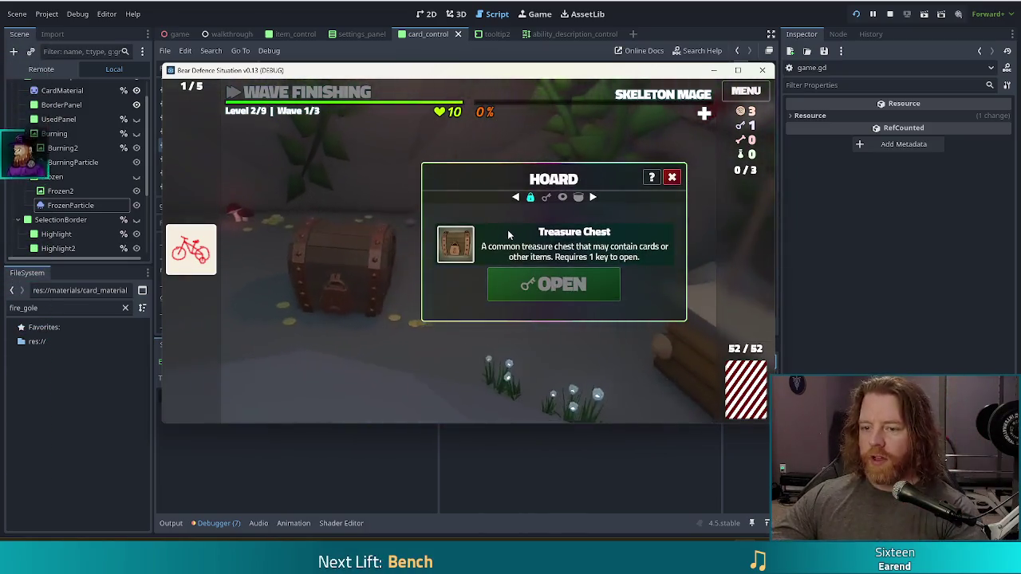
{"action": "left_click", "coordinate": [561, 284]}
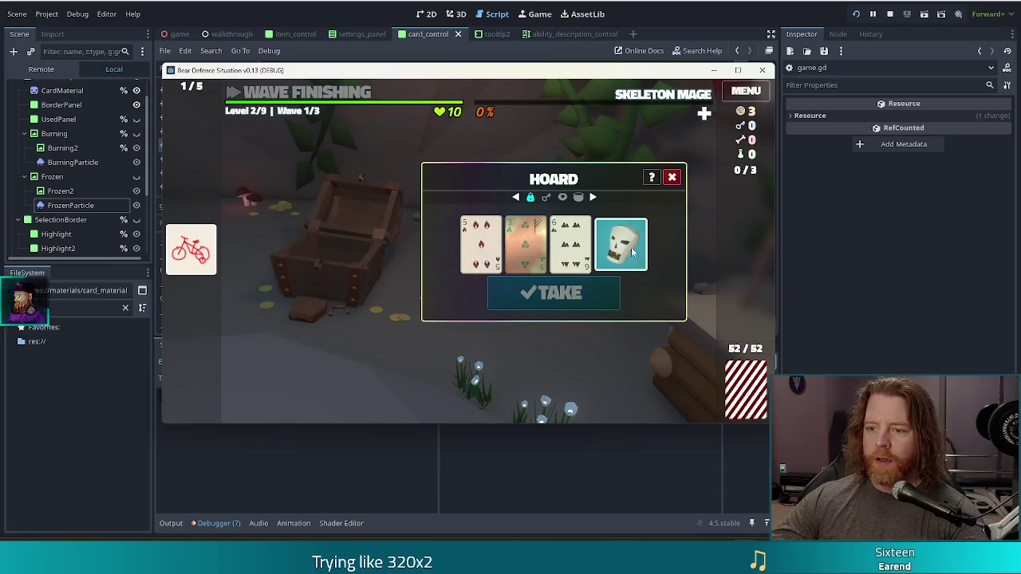
{"action": "mouse_move", "coordinate": [638, 265]}
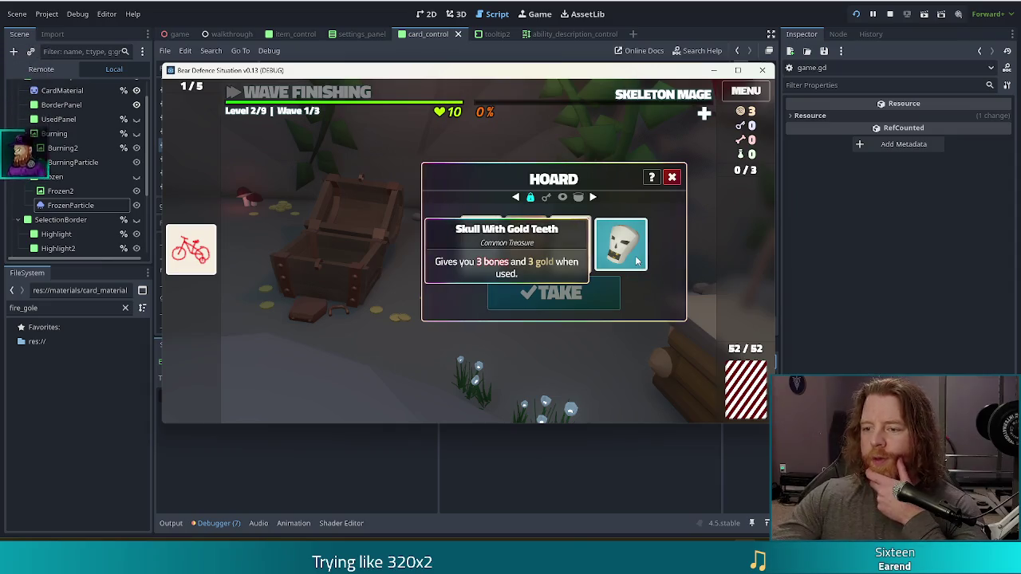
{"action": "left_click", "coordinate": [637, 260]}
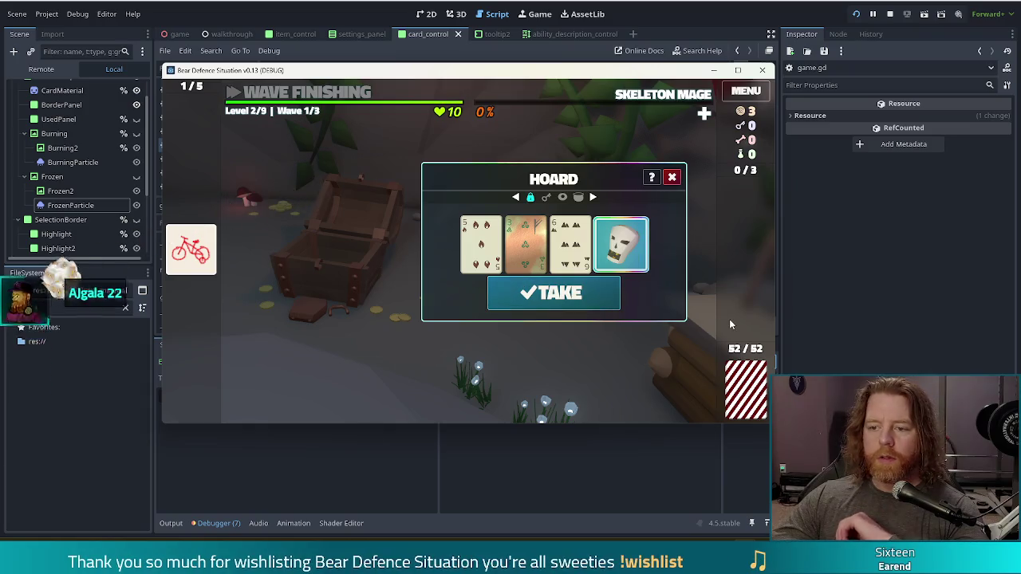
{"action": "mouse_move", "coordinate": [637, 250]}
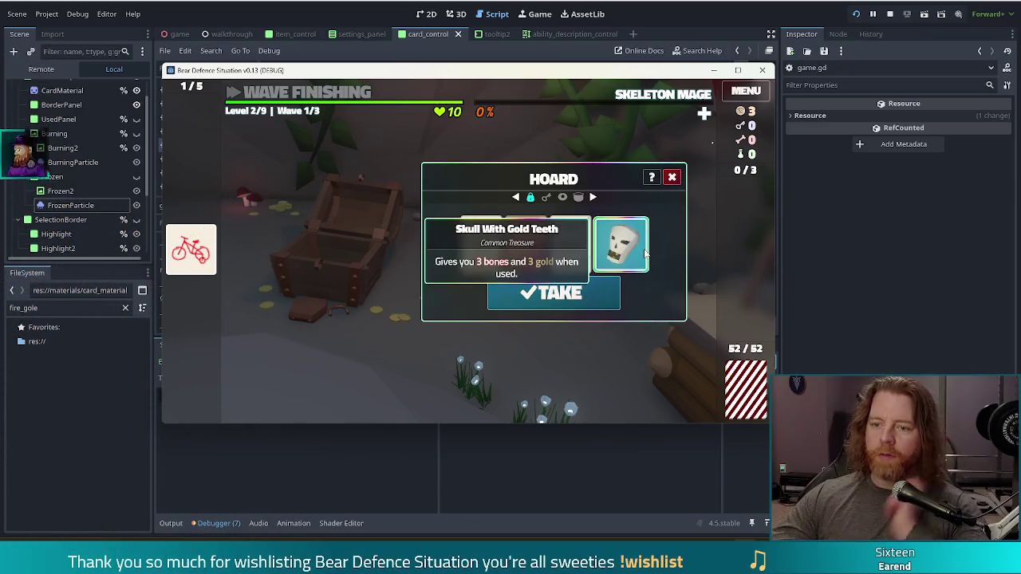
{"action": "left_click", "coordinate": [599, 293]}
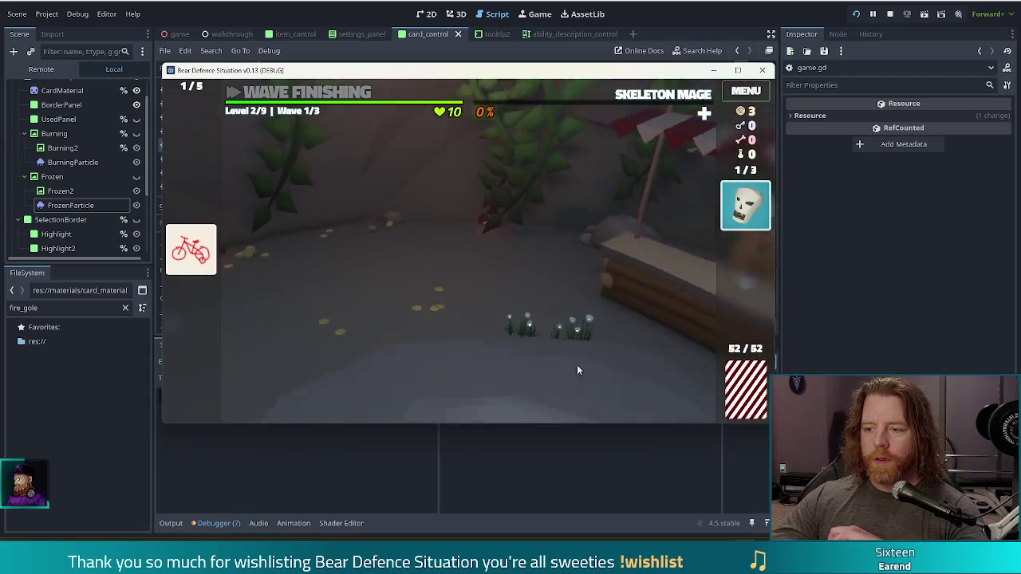
{"action": "left_click", "coordinate": [746, 206]}
{"action": "left_click", "coordinate": [687, 192]}
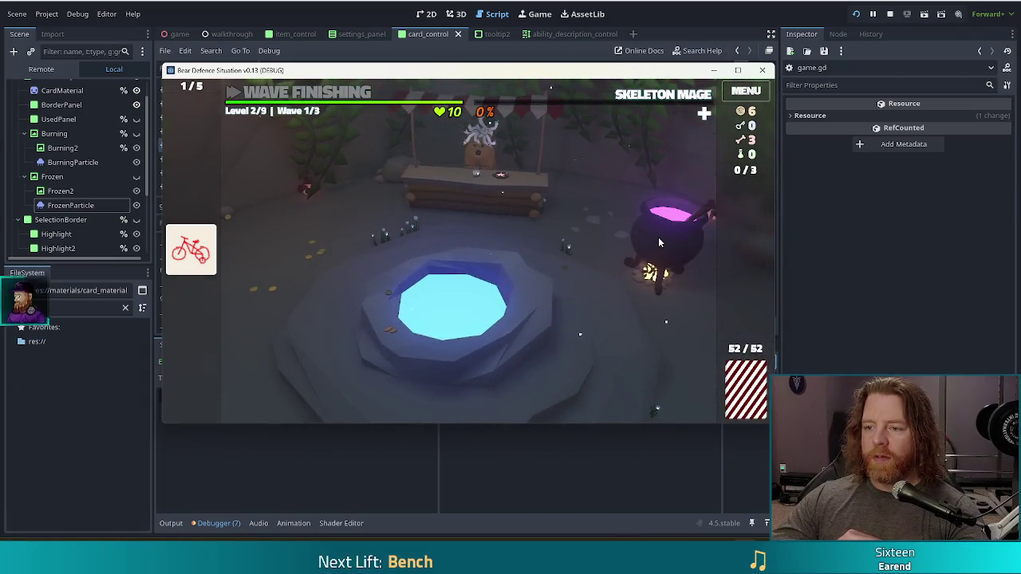
{"action": "left_click", "coordinate": [659, 242]}
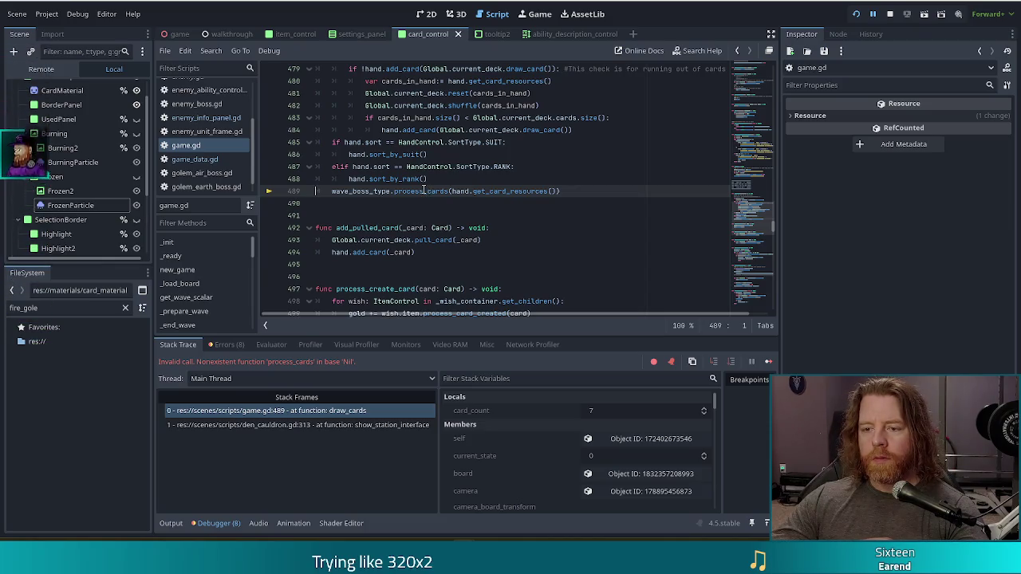
- In game.gd, wrap the process_cards call in 'if current_state != State.CAVE:', save, and resume
{"action": "scroll", "coordinate": [417, 192], "scroll_direction": "up", "scroll_amount": 15}
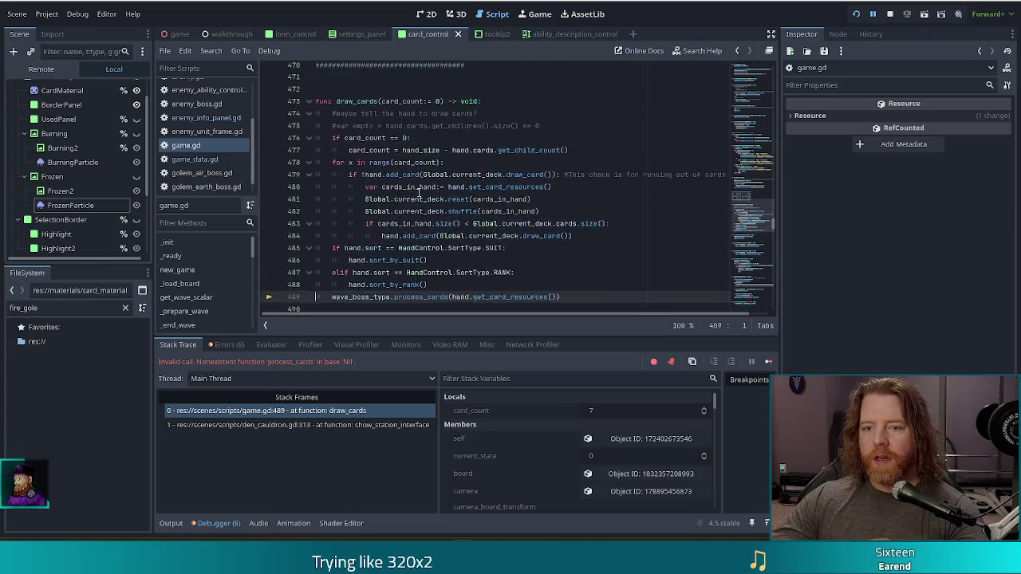
{"action": "scroll", "coordinate": [417, 194], "scroll_direction": "down", "scroll_amount": 13}
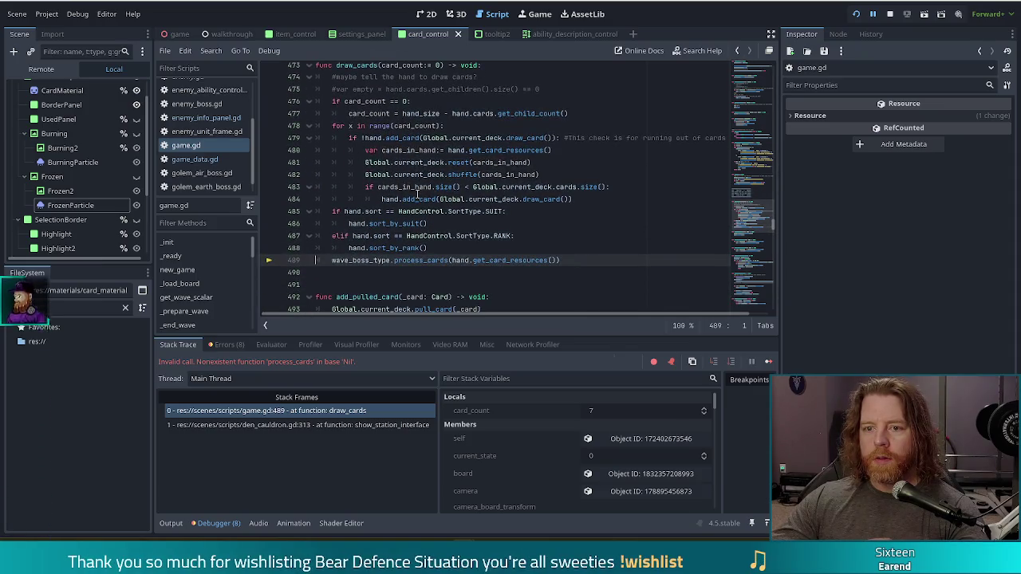
{"action": "left_click", "coordinate": [448, 249]}
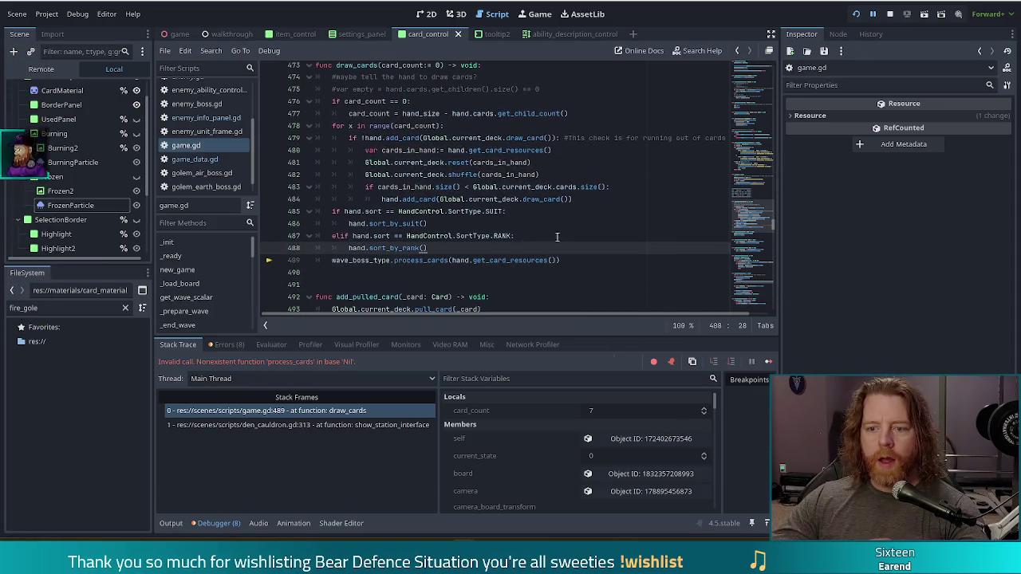
{"action": "key", "text": "Return"}
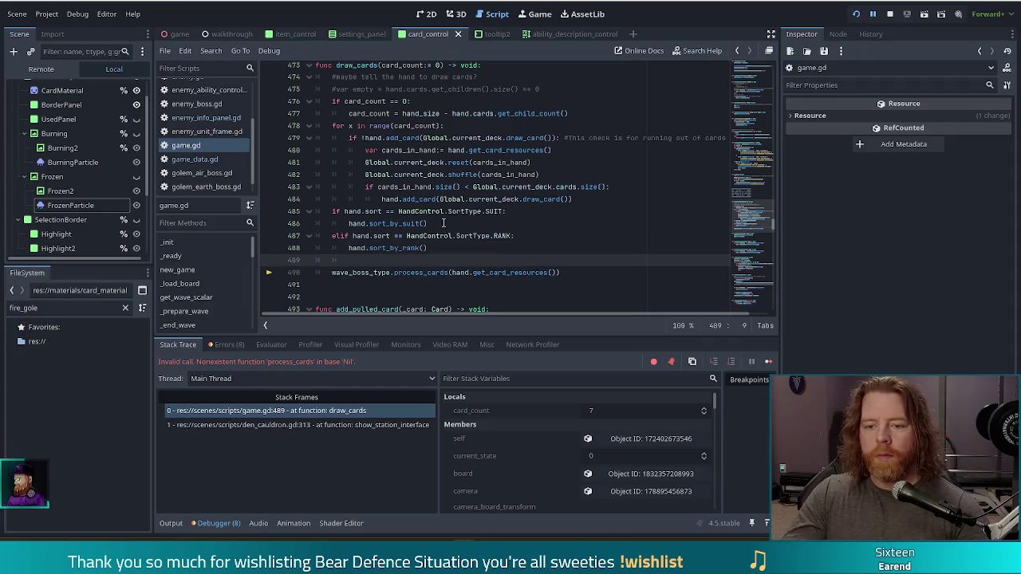
{"action": "type", "text": "if G"}
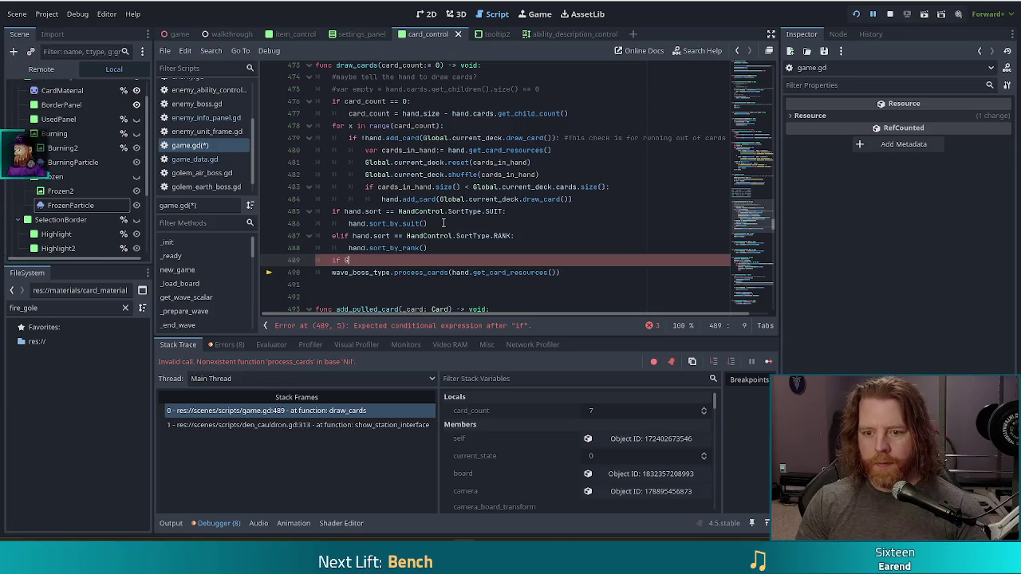
{"action": "key", "text": "BackSpace"}
{"action": "type", "text": "current_state !="}
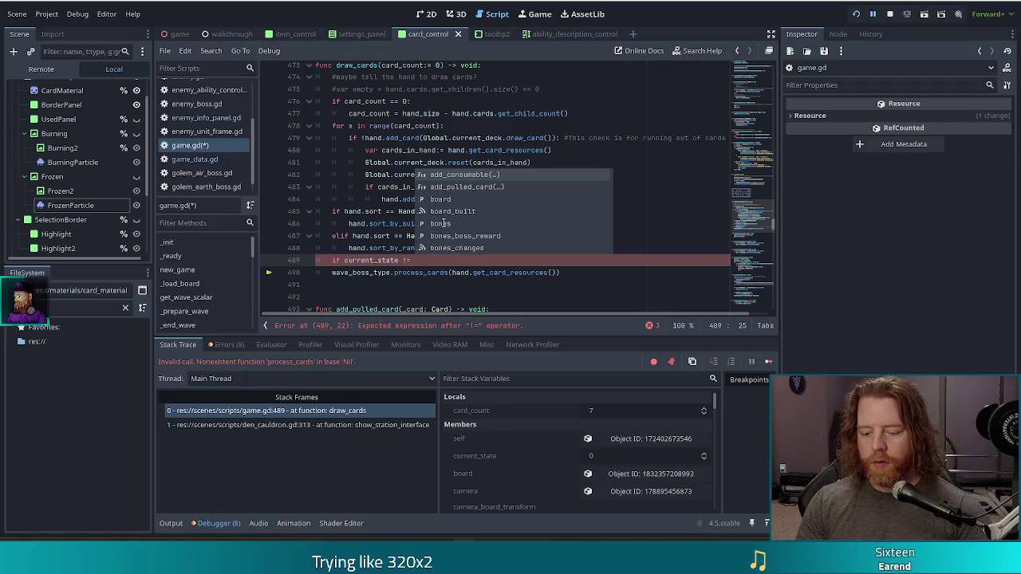
{"action": "type", "text": "State.C"}
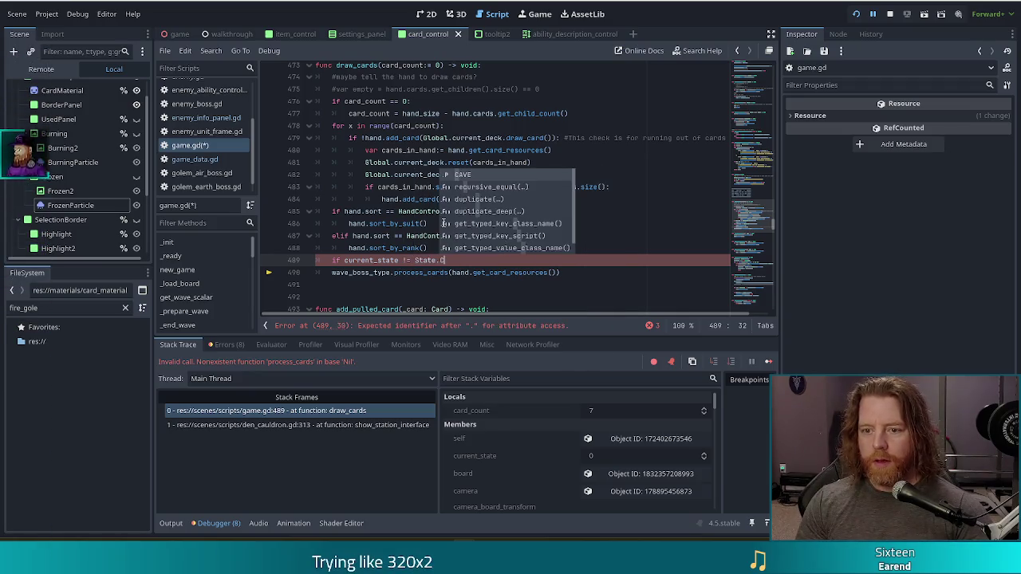
{"action": "type", "text": "AVE:"}
{"action": "key", "text": "Down"}
{"action": "key", "text": "Home"}
{"action": "key", "text": "Tab"}
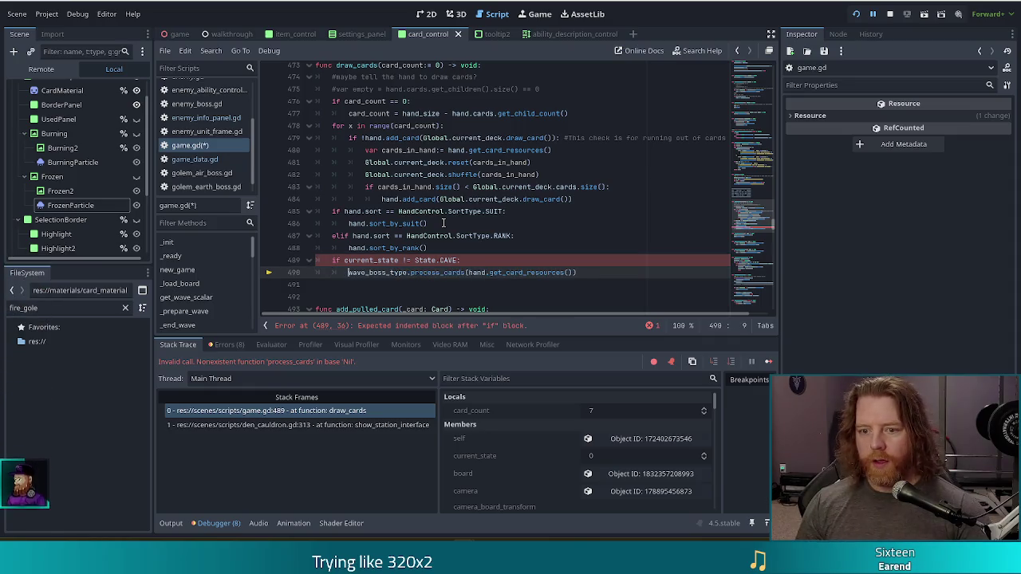
{"action": "key", "text": "ctrl+s"}
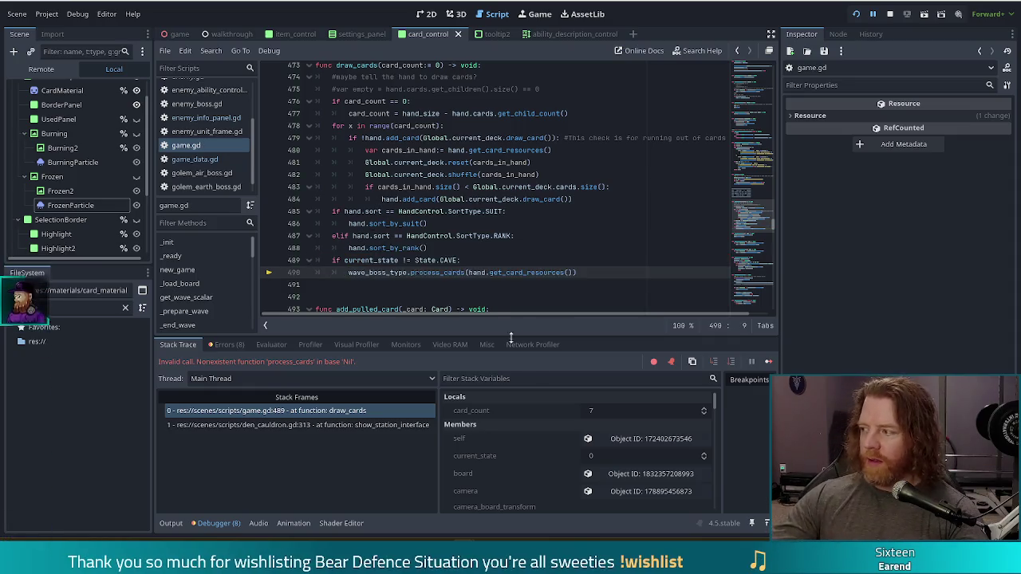
{"action": "key", "text": "F12"}
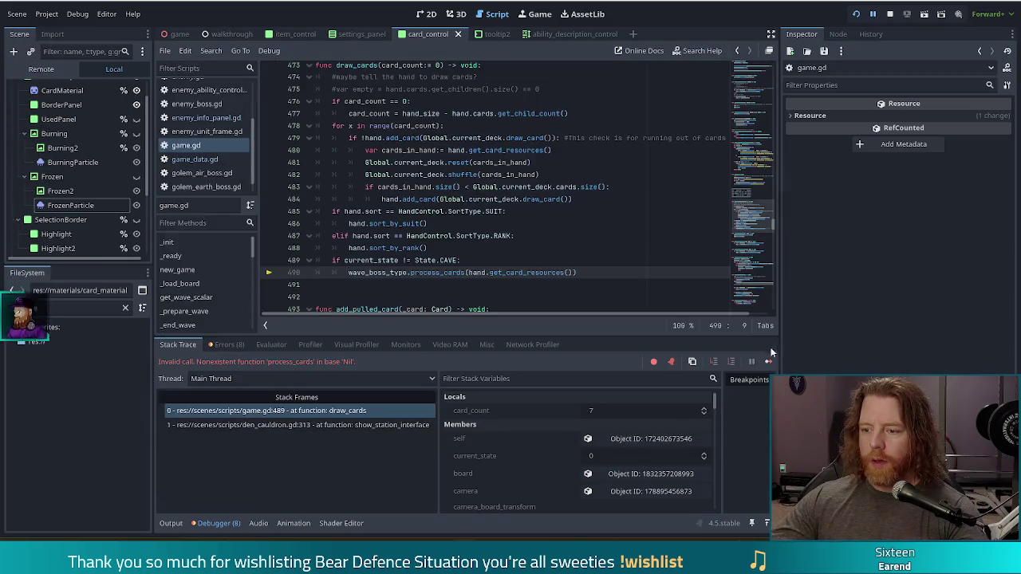
- Stir the cauldron and cast Transmute Material: Sapphire on the Ace card, then close it
{"action": "left_click", "coordinate": [770, 347]}
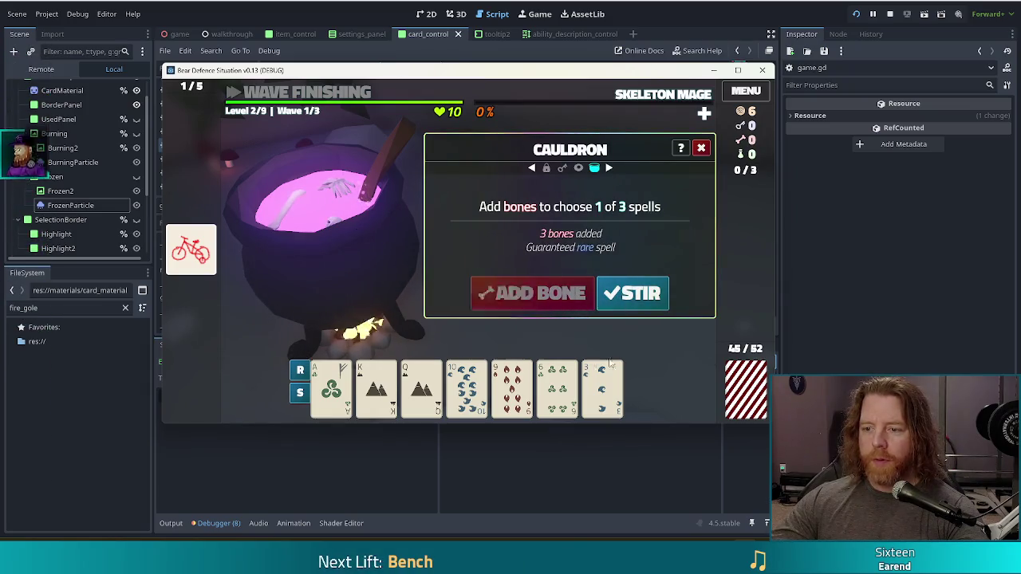
{"action": "left_click", "coordinate": [630, 292]}
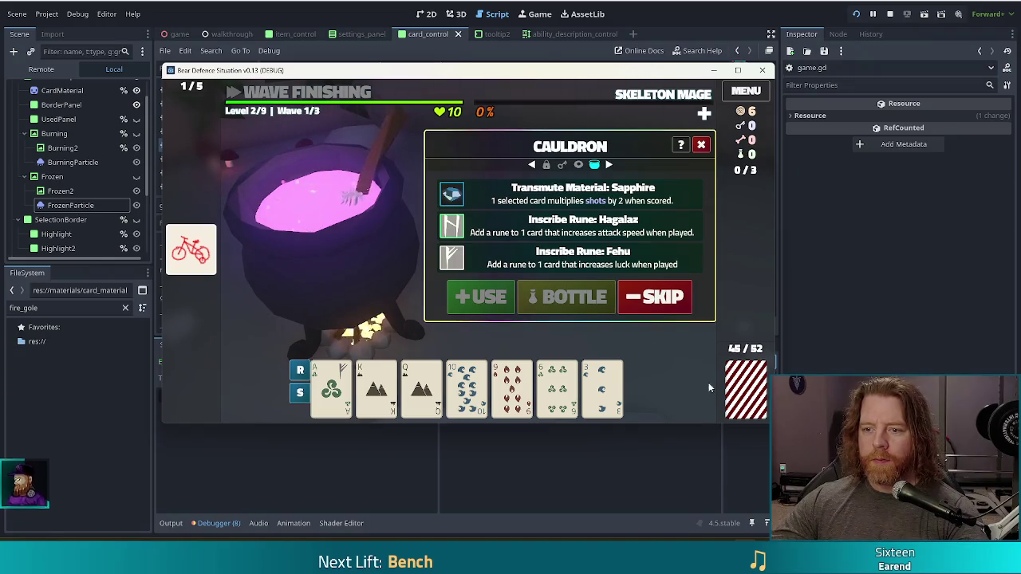
{"action": "left_click", "coordinate": [331, 387]}
{"action": "left_click", "coordinate": [530, 200]}
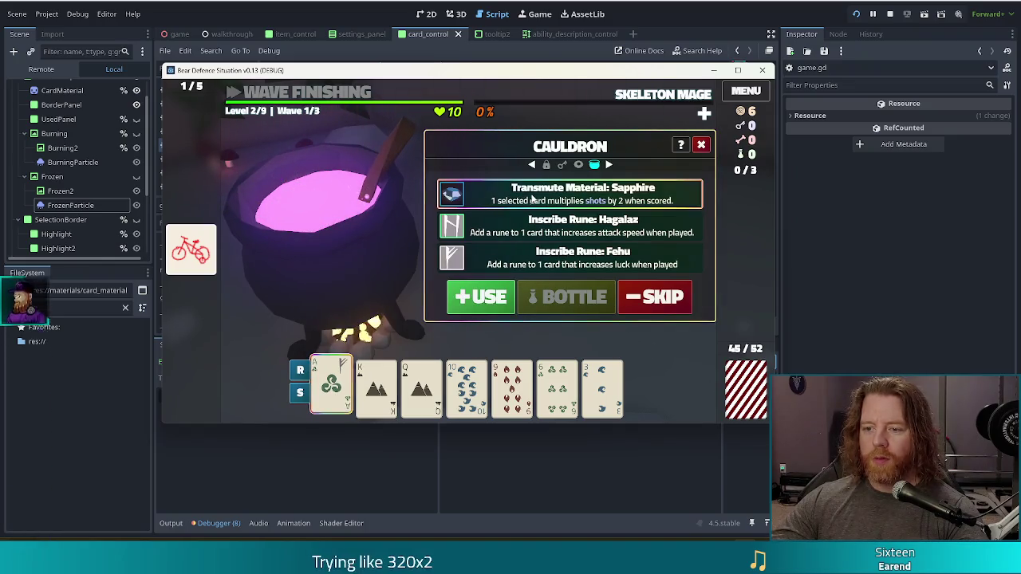
{"action": "left_click", "coordinate": [485, 295]}
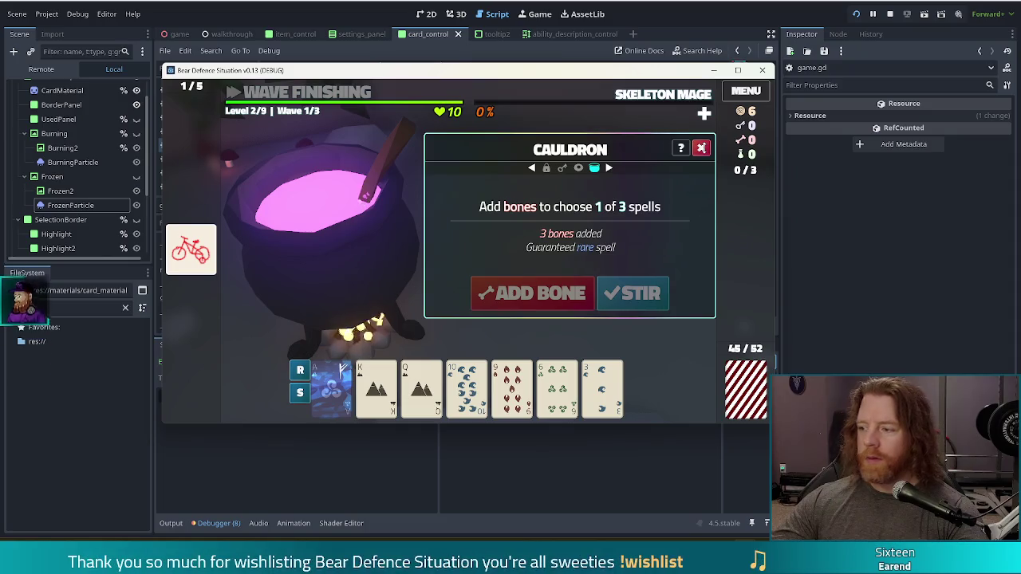
{"action": "key", "text": "Escape"}
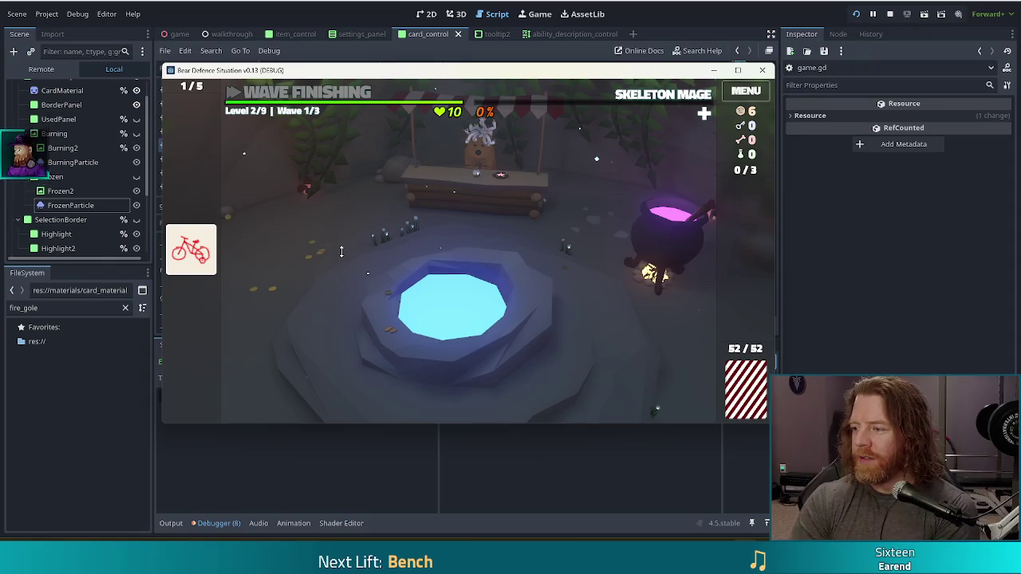
- Visit and close the shop, then stop the running game from the editor toolbar
{"action": "left_click", "coordinate": [500, 189]}
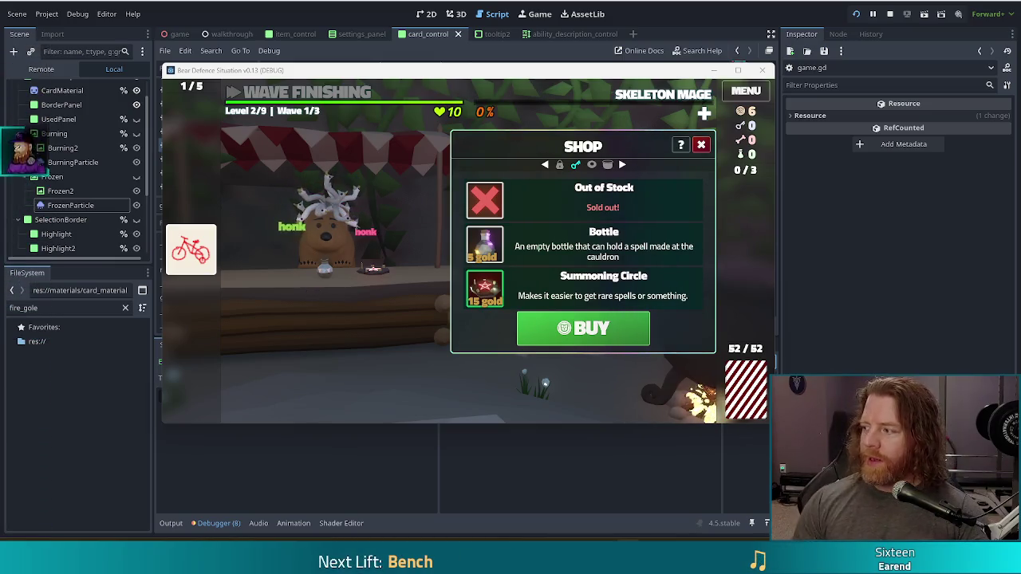
{"action": "left_click", "coordinate": [702, 145]}
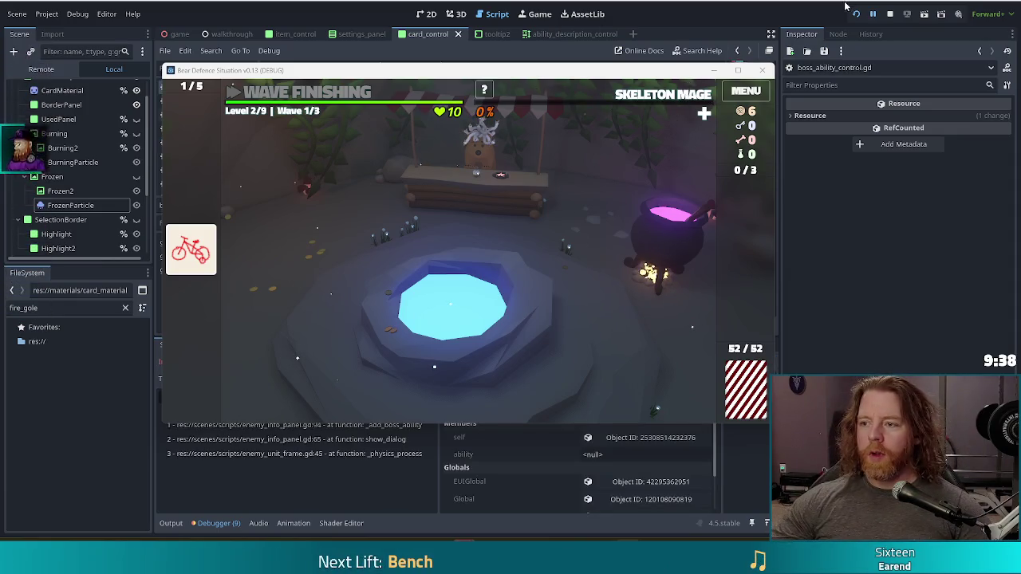
{"action": "left_click", "coordinate": [891, 15]}
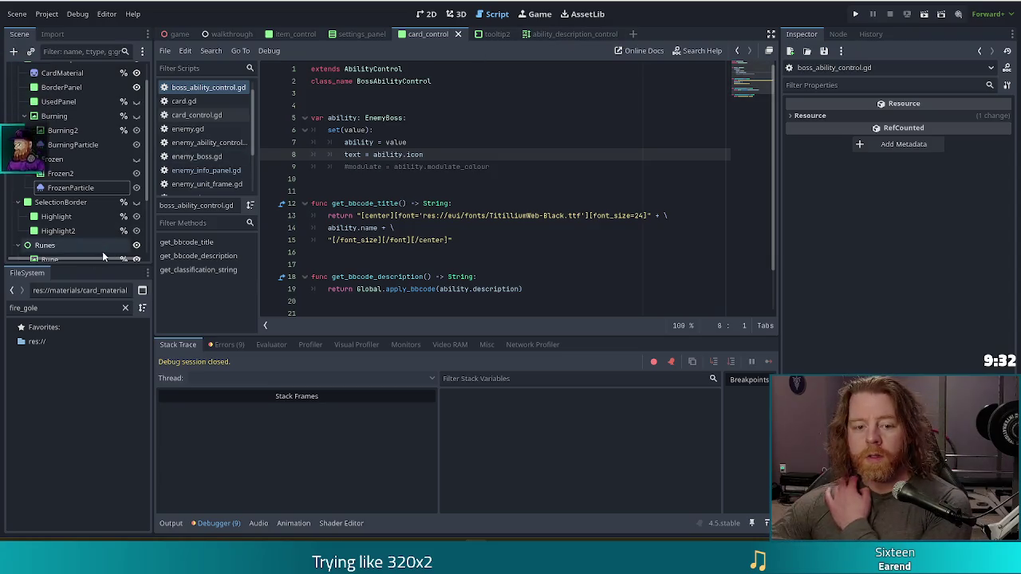
- Filter the FileSystem for 'golem fire' and select golem_fire_boss.gd
{"action": "left_click", "coordinate": [53, 307]}
{"action": "left_click_drag", "start_coordinate": [55, 307], "coordinate": [3, 307]}
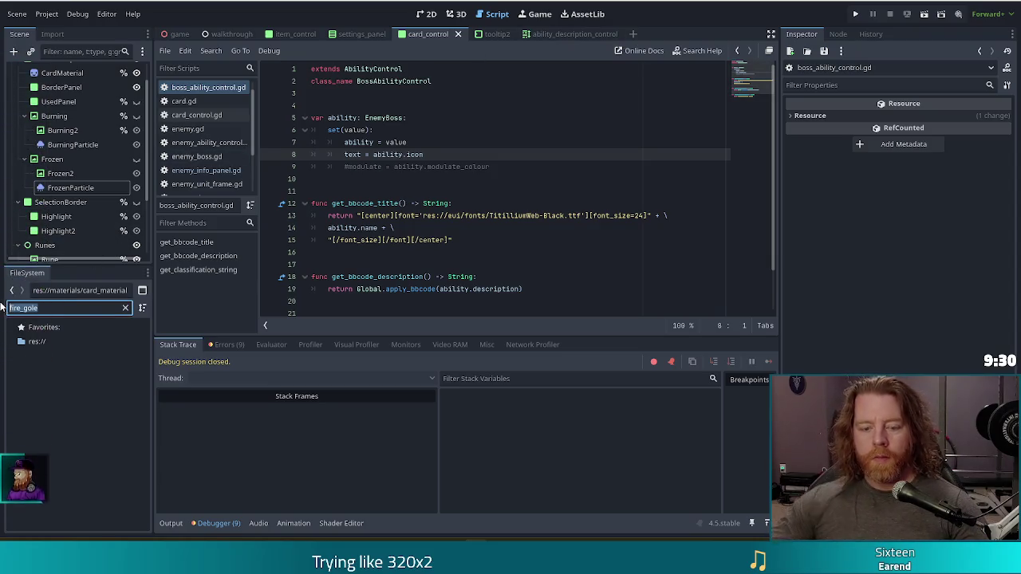
{"action": "type", "text": "golem fire"}
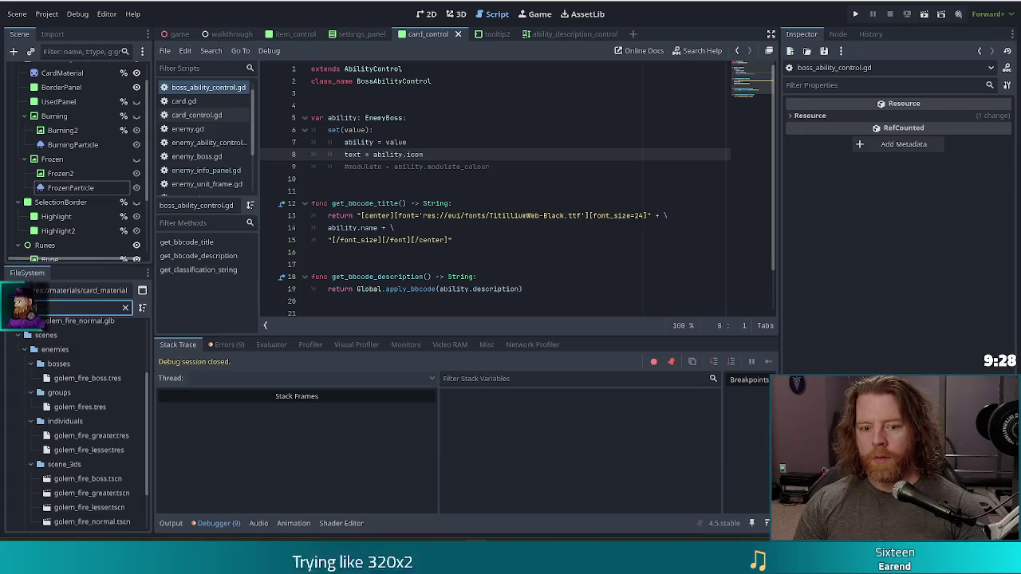
{"action": "left_click", "coordinate": [70, 380]}
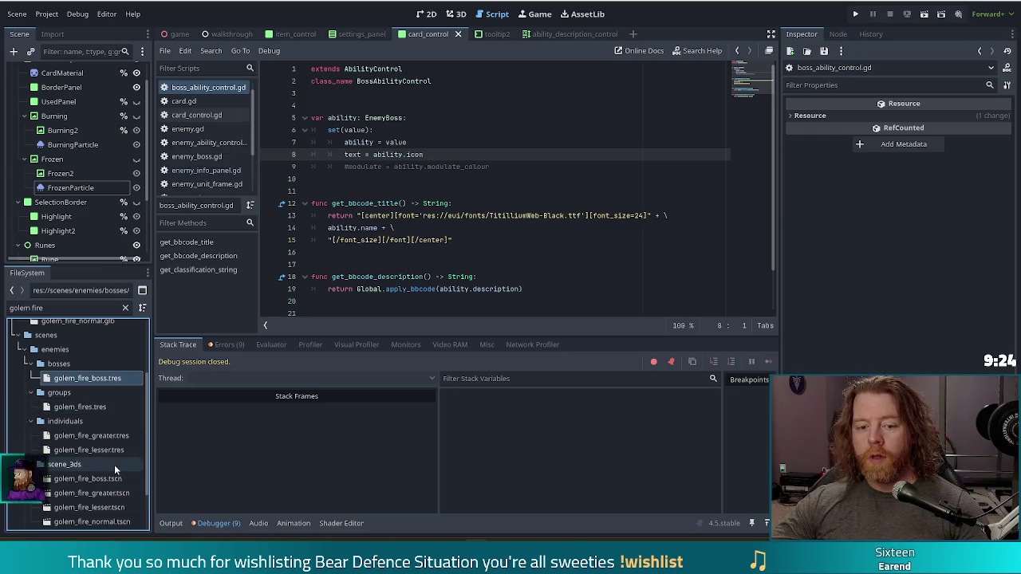
{"action": "scroll", "coordinate": [100, 443], "scroll_direction": "down", "scroll_amount": 3}
{"action": "left_click", "coordinate": [86, 505]}
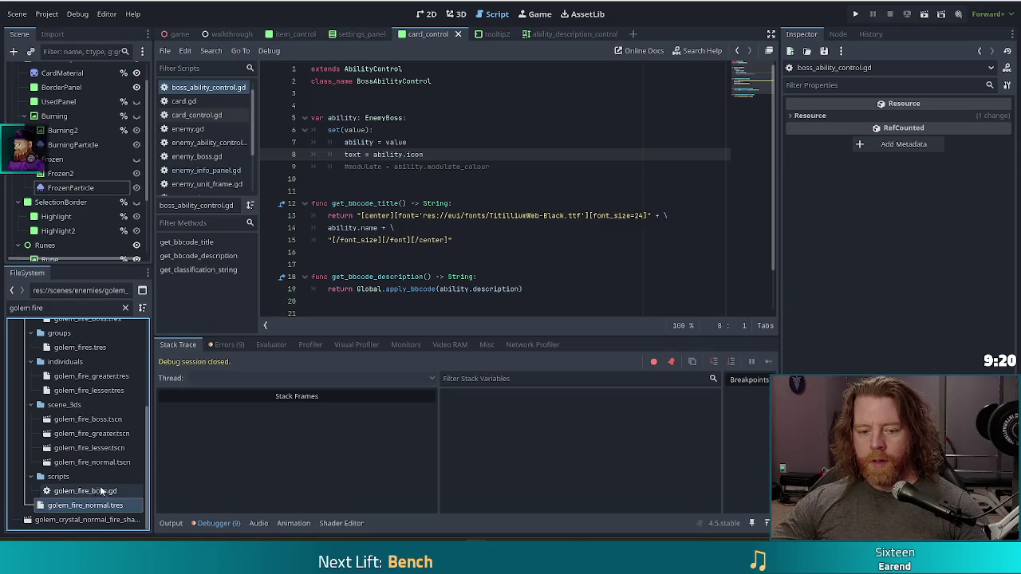
{"action": "left_click", "coordinate": [135, 490]}
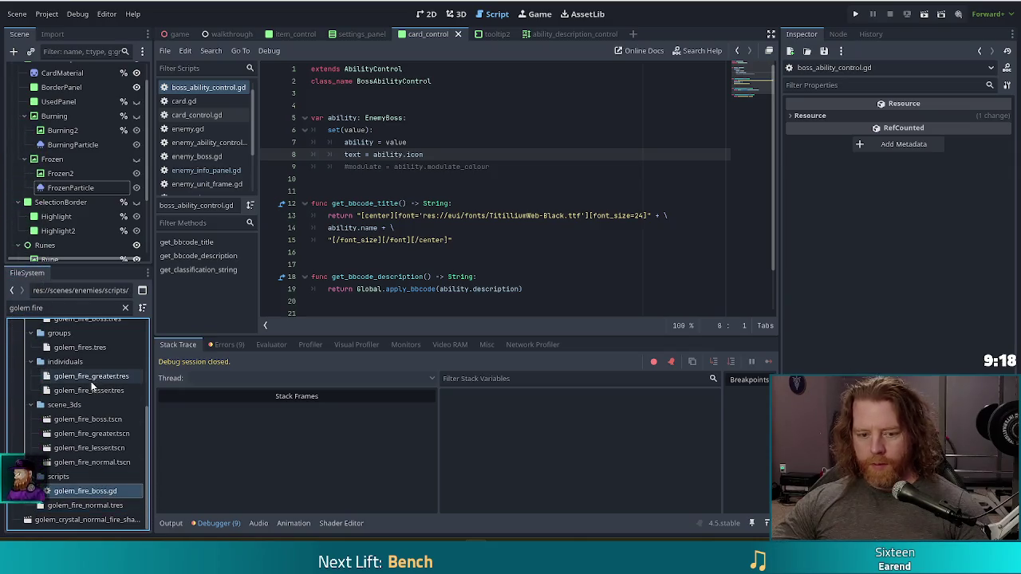
- Duplicate the script as golem_ice_boss.gd
{"action": "key", "text": "ctrl+d"}
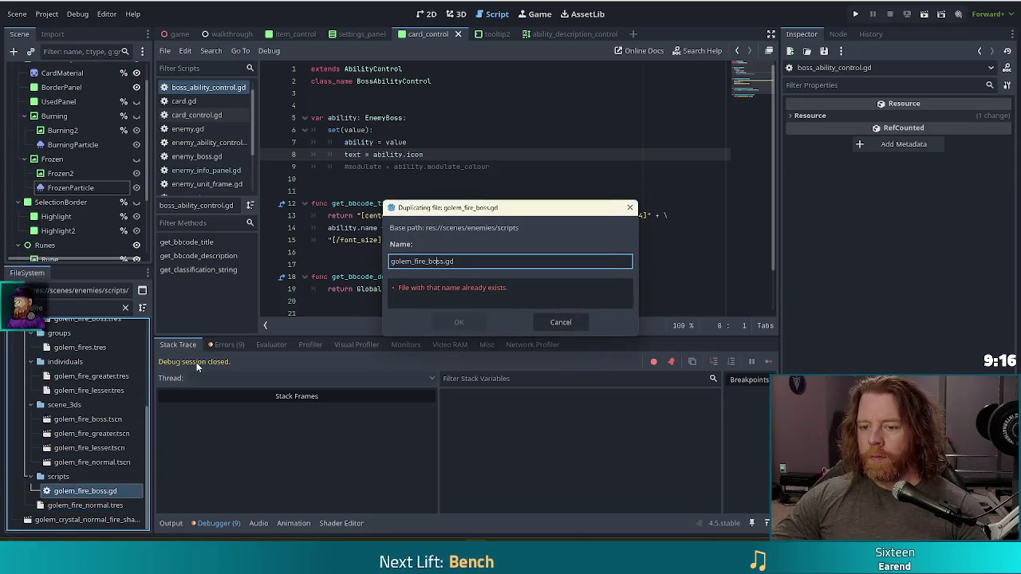
{"action": "key", "text": "BackSpace"}
{"action": "key", "text": "BackSpace"}
{"action": "key", "text": "BackSpace"}
{"action": "type", "text": "ice"}
{"action": "left_click", "coordinate": [467, 324]}
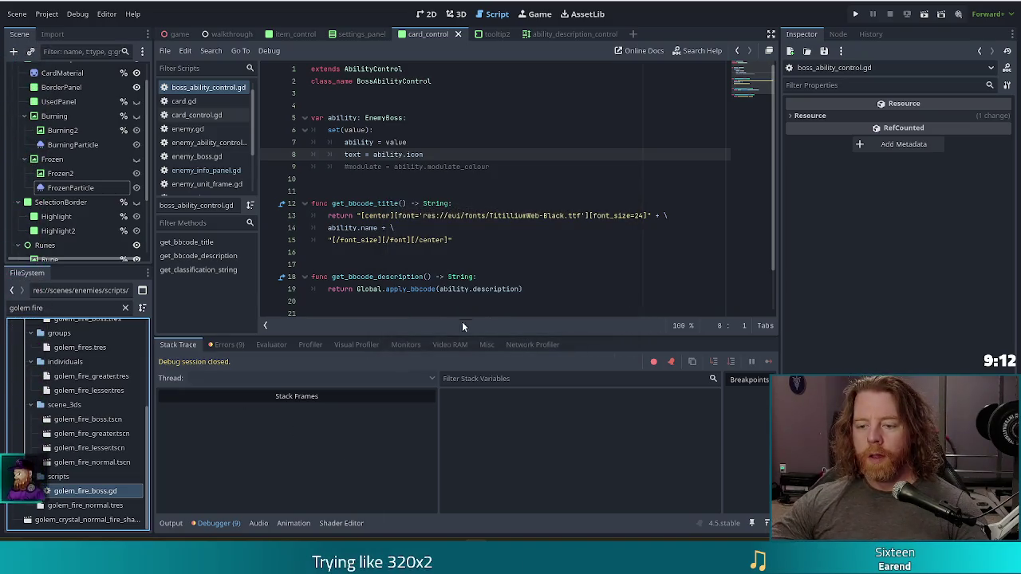
- Filter to 'golem ice', open golem_ice_boss.gd, and inspect its burning line and card.gd's grounded setter
{"action": "left_click", "coordinate": [58, 307]}
{"action": "key", "text": "BackSpace"}
{"action": "key", "text": "BackSpace"}
{"action": "key", "text": "BackSpace"}
{"action": "key", "text": "BackSpace"}
{"action": "type", "text": "ice"}
{"action": "double_click", "coordinate": [93, 505]}
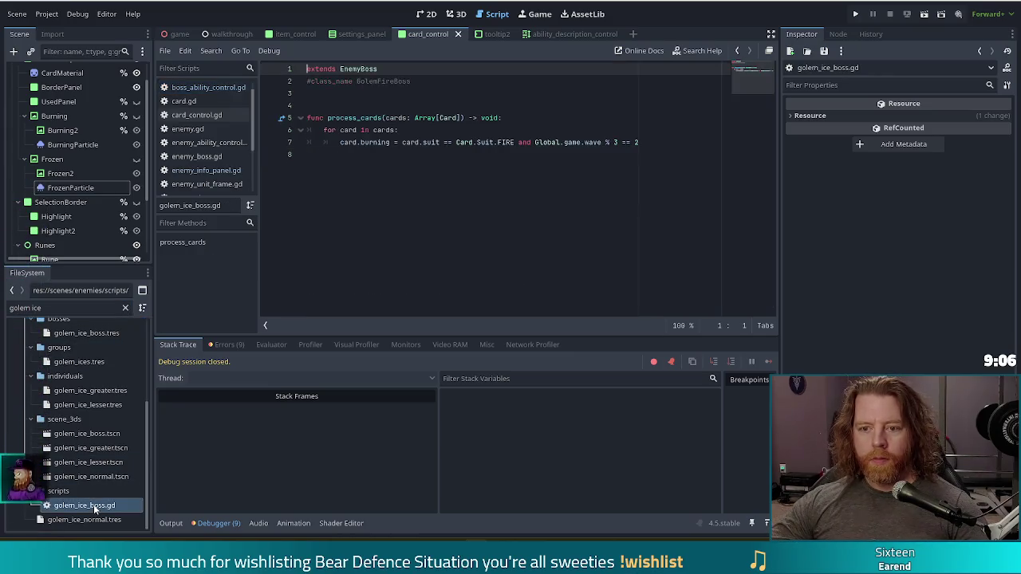
{"action": "left_click", "coordinate": [374, 142]}
{"action": "double_click", "coordinate": [374, 142]}
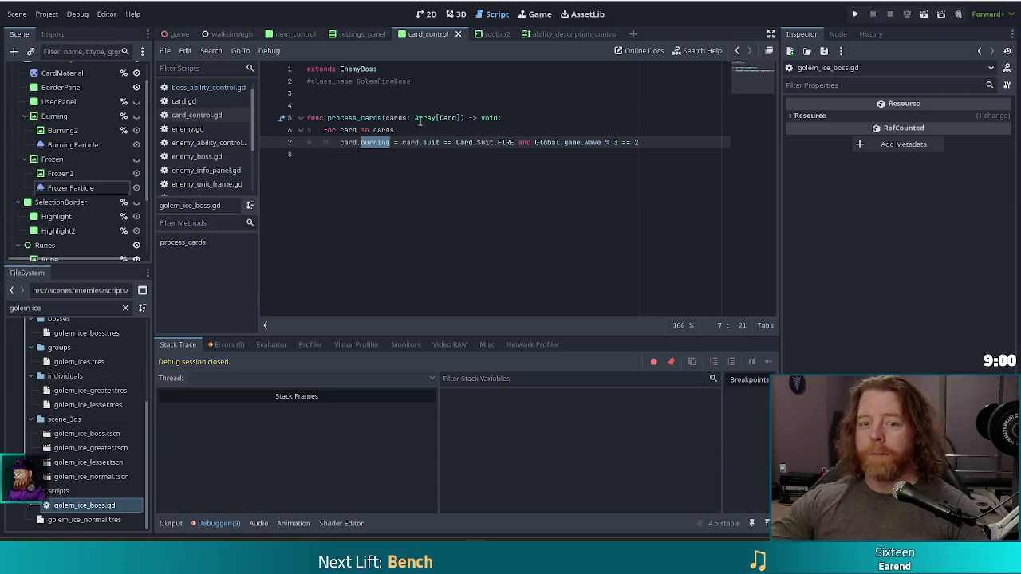
{"action": "left_click", "coordinate": [202, 102]}
{"action": "left_click", "coordinate": [377, 192]}
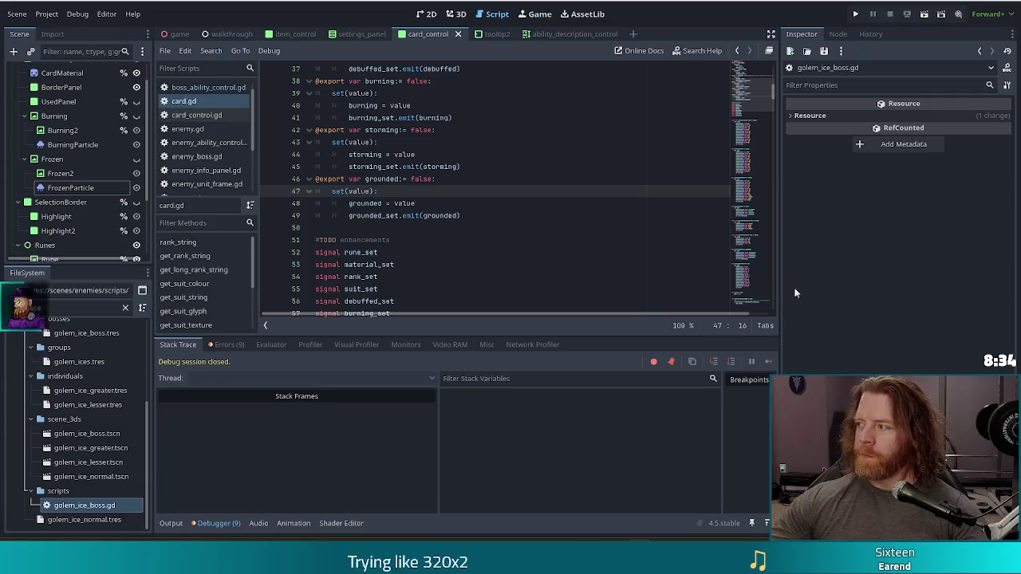
- Duplicate the grounded export block (lines 46–49) in card.gd directly below itself
{"action": "left_click", "coordinate": [465, 205]}
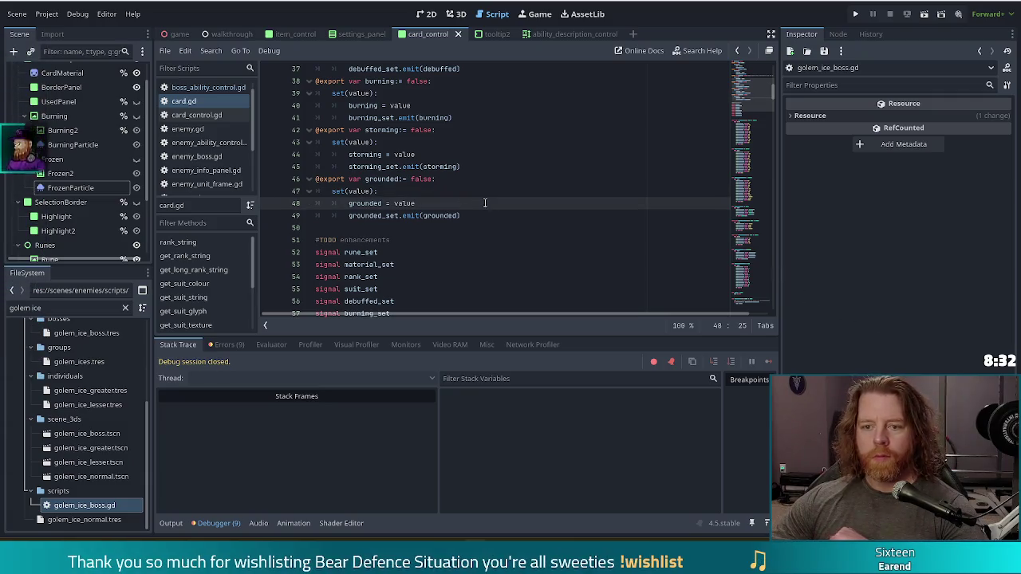
{"action": "left_click", "coordinate": [432, 145]}
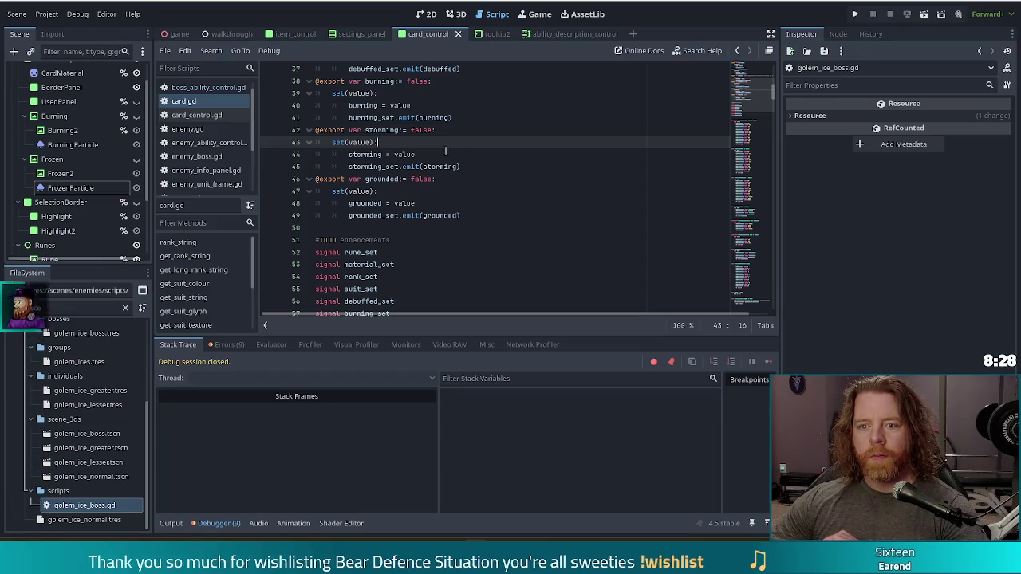
{"action": "left_click", "coordinate": [438, 205]}
{"action": "left_click", "coordinate": [466, 216]}
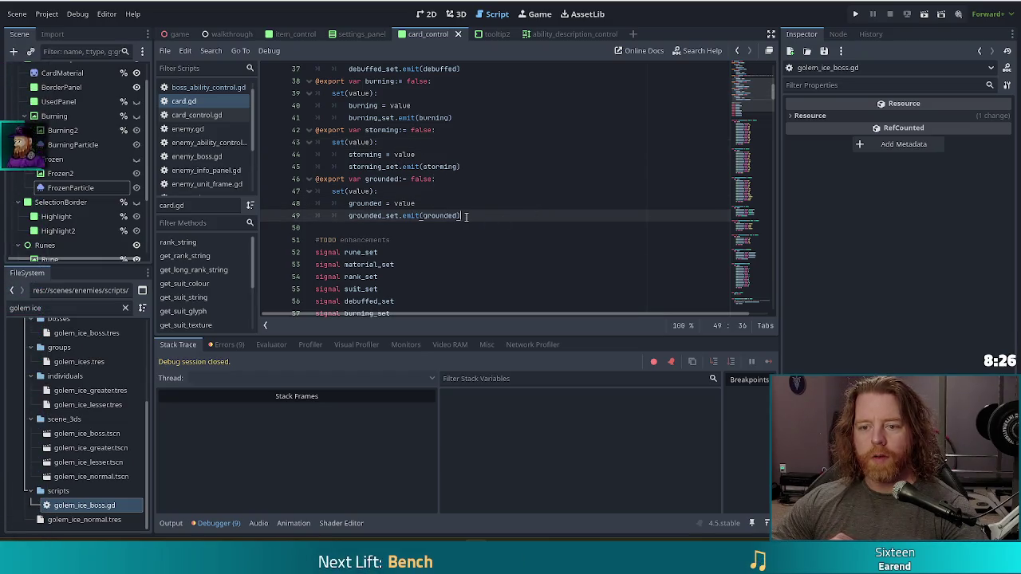
{"action": "left_click_drag", "start_coordinate": [474, 217], "coordinate": [487, 169]}
{"action": "key", "text": "ctrl+c"}
{"action": "left_click", "coordinate": [462, 216]}
{"action": "key", "text": "ctrl+v"}
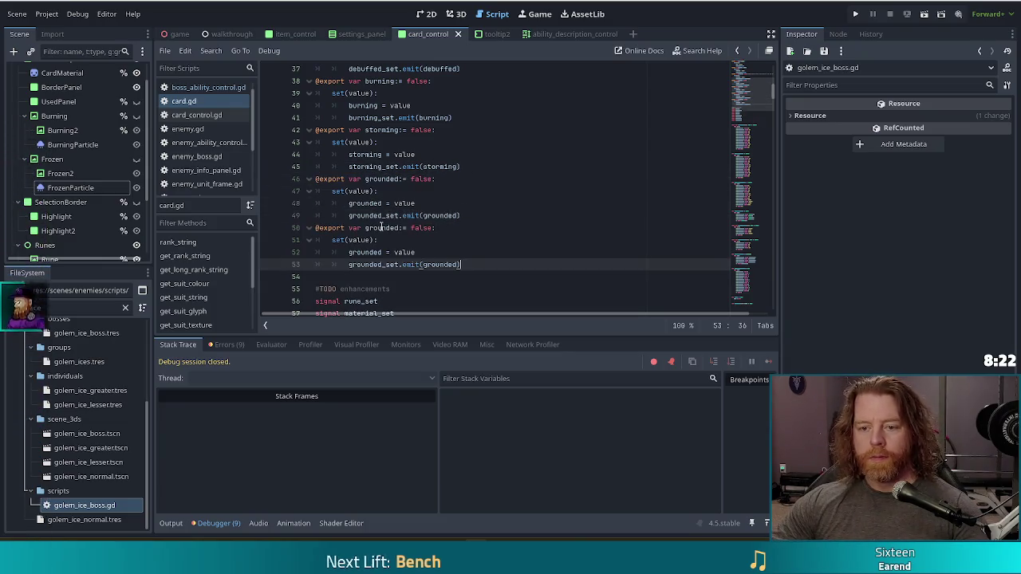
- Rename the copy into a frozen export property that emits frozen_set with frozen, and save
{"action": "double_click", "coordinate": [381, 228]}
{"action": "type", "text": "frozen"}
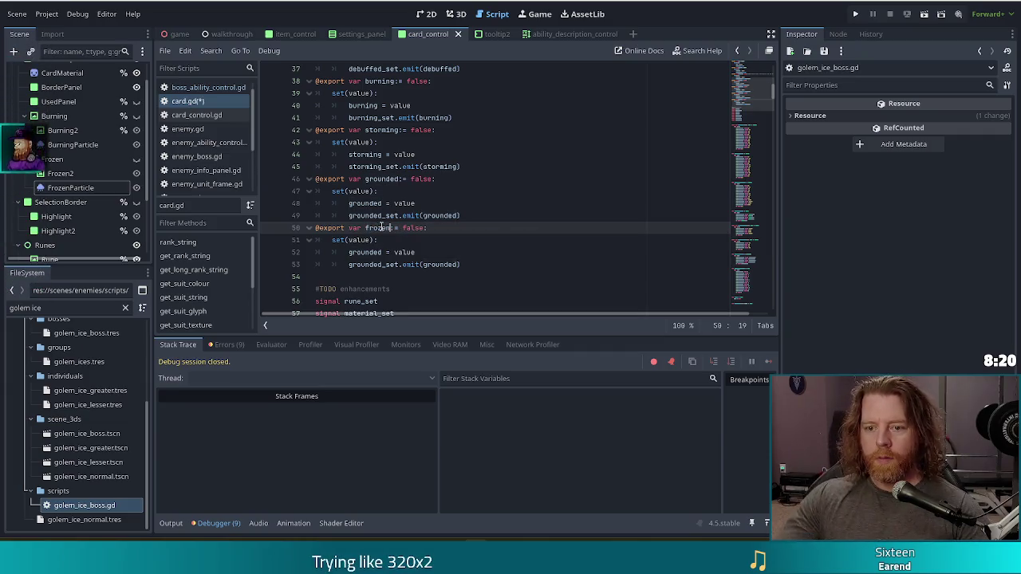
{"action": "double_click", "coordinate": [377, 228]}
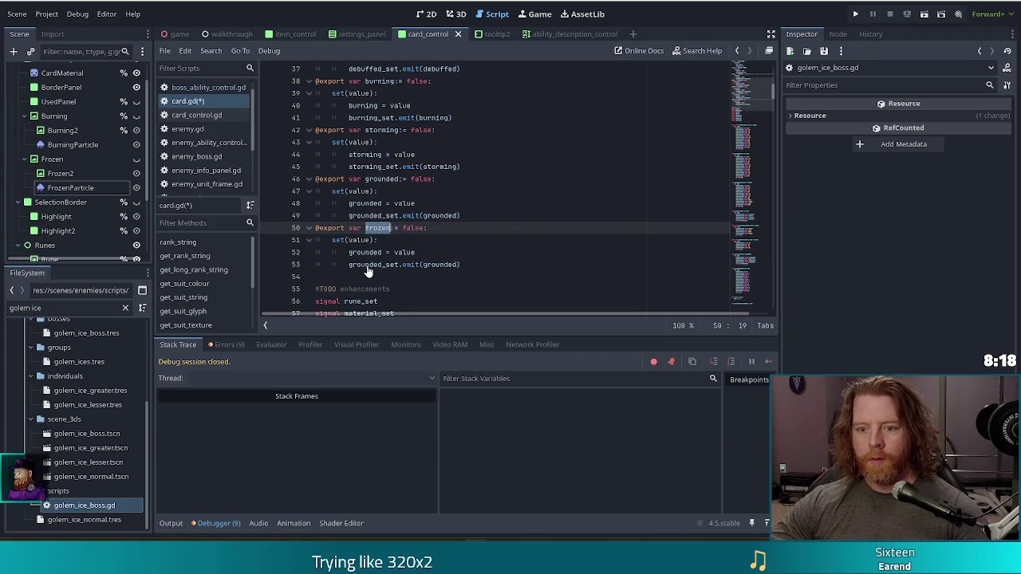
{"action": "key", "text": "ctrl+c"}
{"action": "double_click", "coordinate": [362, 252]}
{"action": "key", "text": "ctrl+v"}
{"action": "double_click", "coordinate": [361, 264]}
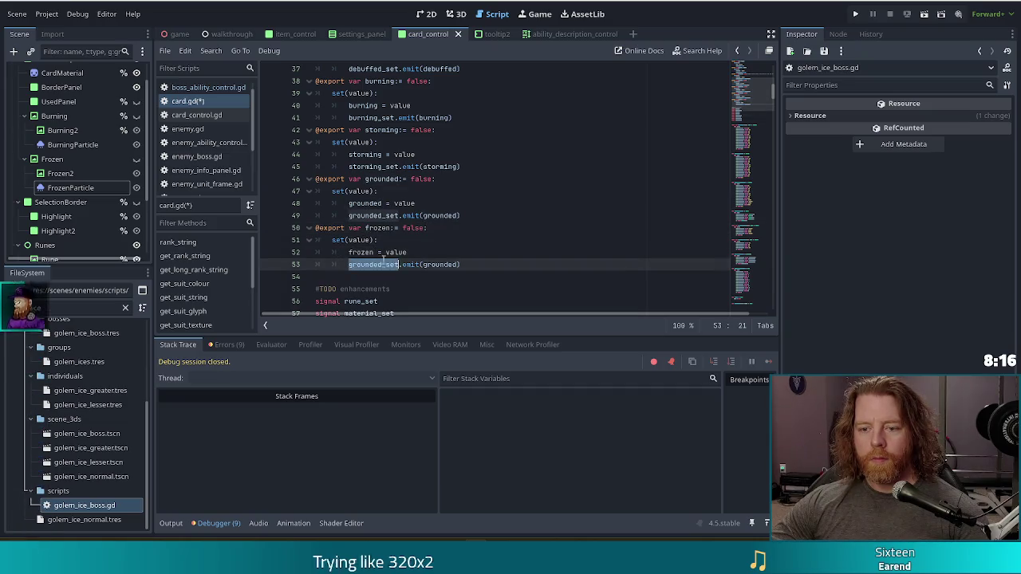
{"action": "type", "text": "frozen"}
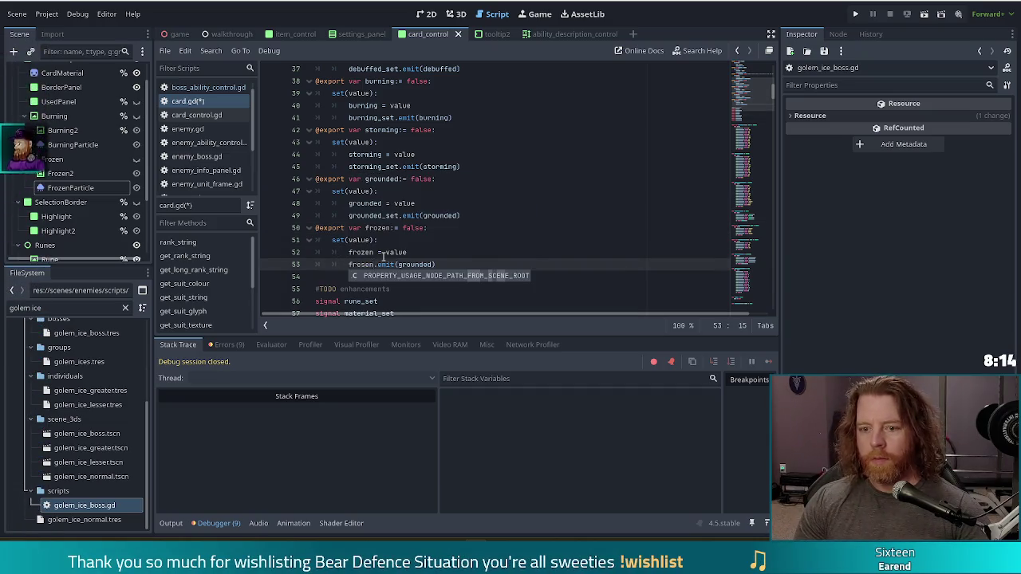
{"action": "key", "text": "Escape"}
{"action": "type", "text": "_set"}
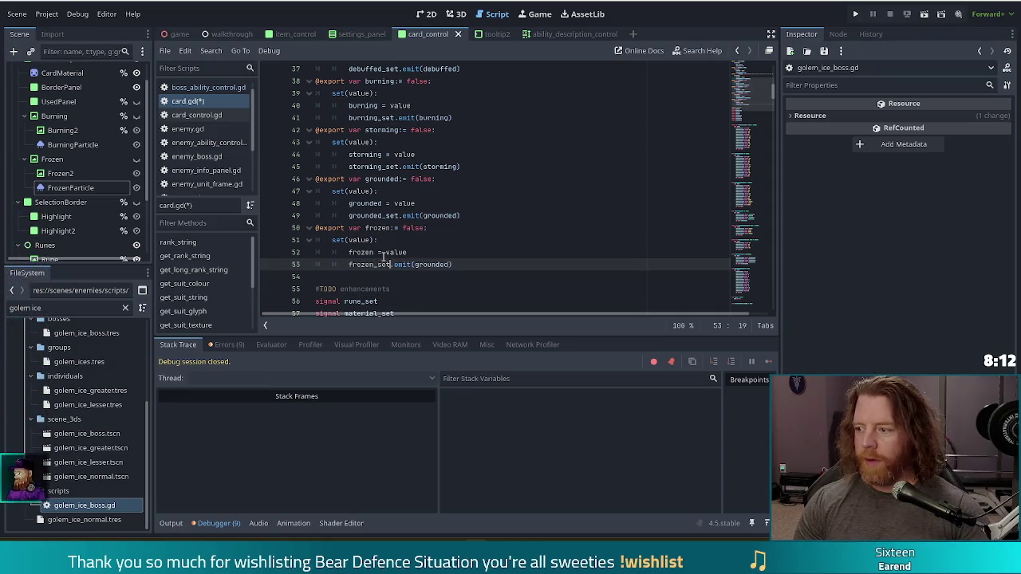
{"action": "double_click", "coordinate": [431, 264]}
{"action": "type", "text": "frozen"}
{"action": "key", "text": "ctrl+s"}
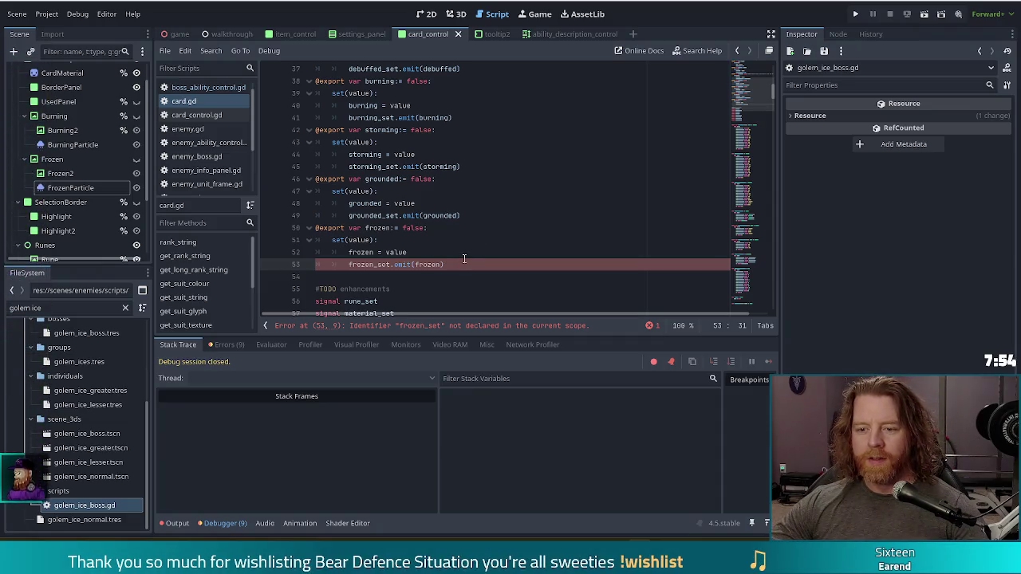
- Duplicate the grounded_set signal line, rename it to 'signal frozen_set', and save
{"action": "scroll", "coordinate": [463, 259], "scroll_direction": "down", "scroll_amount": 4}
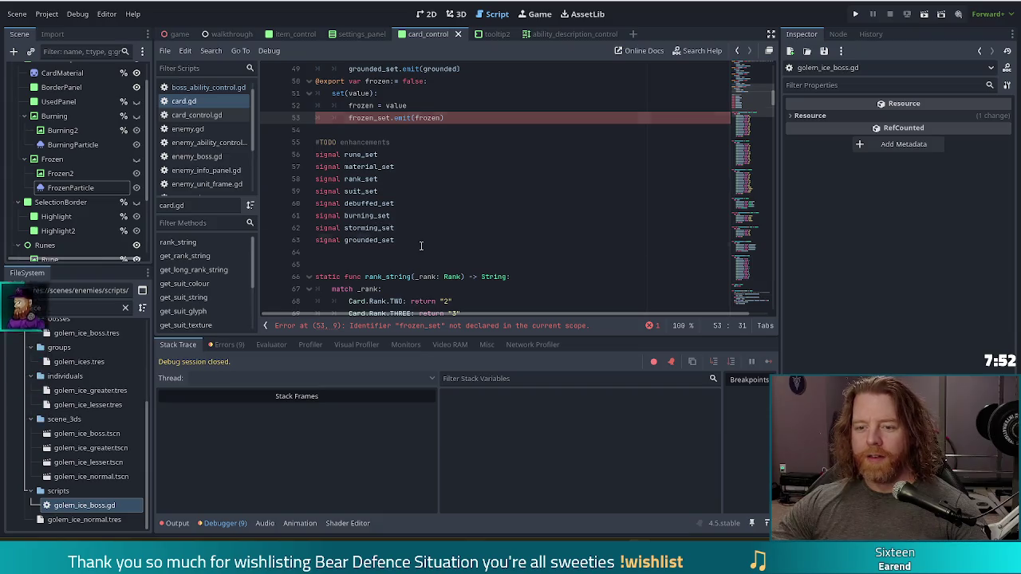
{"action": "left_click", "coordinate": [421, 243]}
{"action": "key", "text": "ctrl+shift+d"}
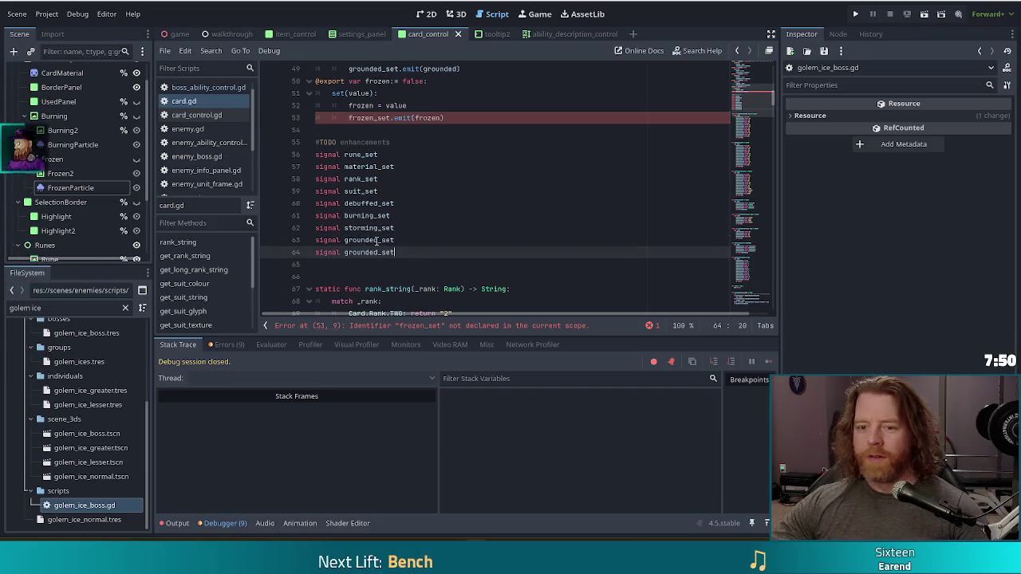
{"action": "left_click", "coordinate": [378, 252]}
{"action": "key", "text": "ctrl+BackSpace"}
{"action": "type", "text": "frozen"}
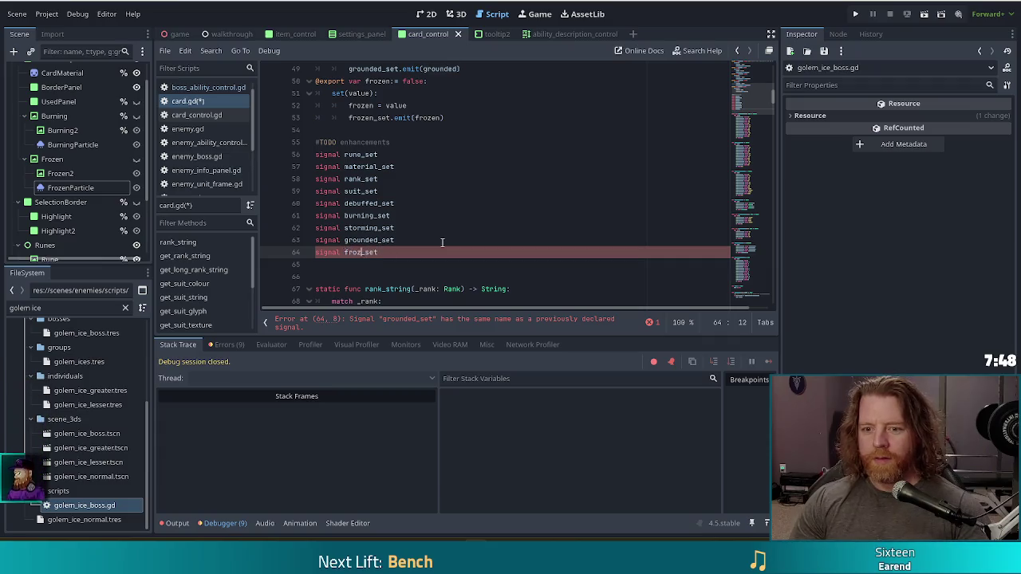
{"action": "key", "text": "ctrl+s"}
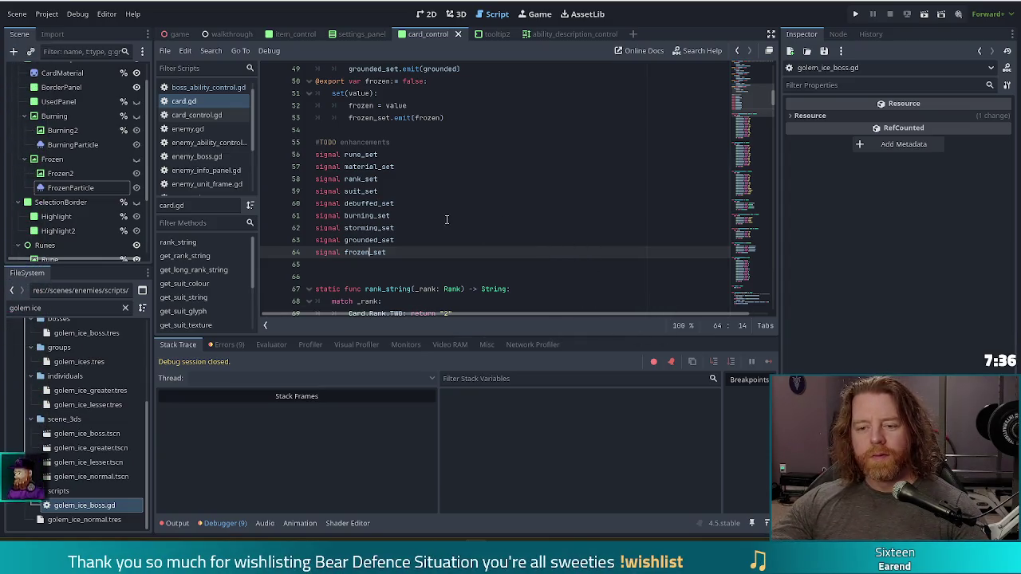
- Open card_control.gd at its onready node references
{"action": "scroll", "coordinate": [447, 224], "scroll_direction": "down", "scroll_amount": 2}
{"action": "scroll", "coordinate": [447, 223], "scroll_direction": "up", "scroll_amount": 4}
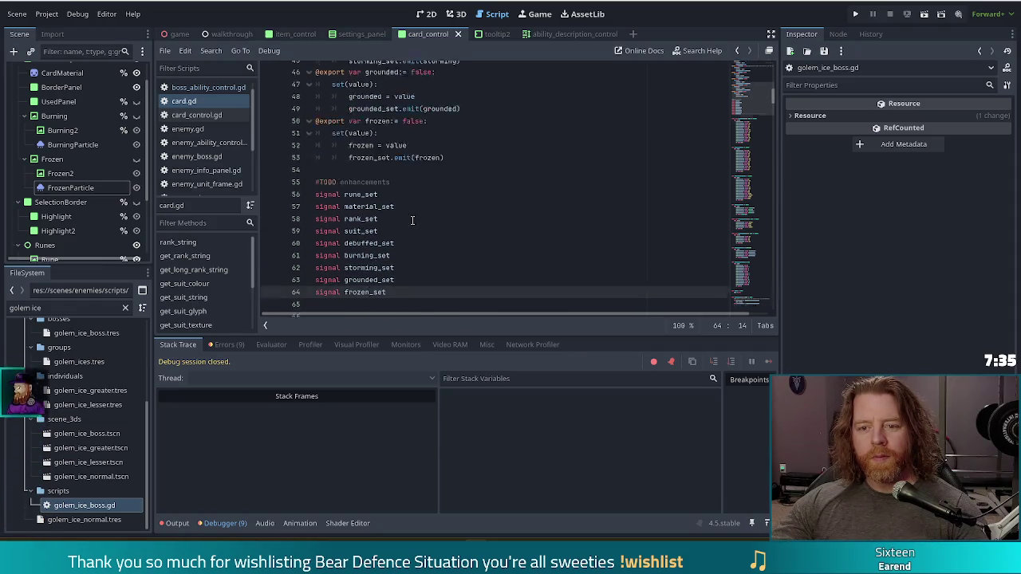
{"action": "left_click", "coordinate": [507, 198]}
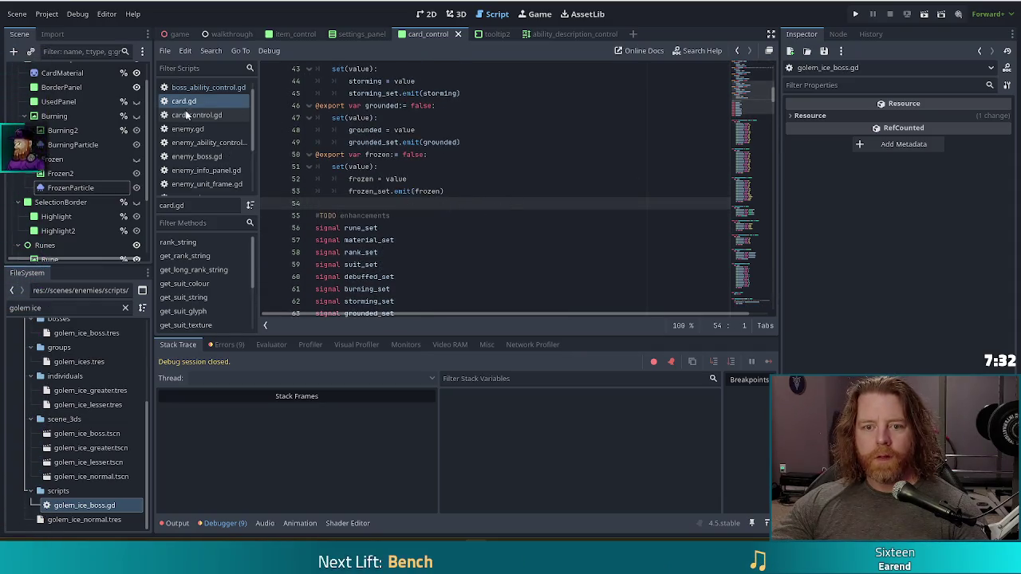
{"action": "left_click", "coordinate": [236, 118]}
{"action": "left_click", "coordinate": [387, 191]}
- Drag the Frozen node in below grounded_effect as an onready frozen_effect reference and save
{"action": "scroll", "coordinate": [548, 209], "scroll_direction": "down", "scroll_amount": 3}
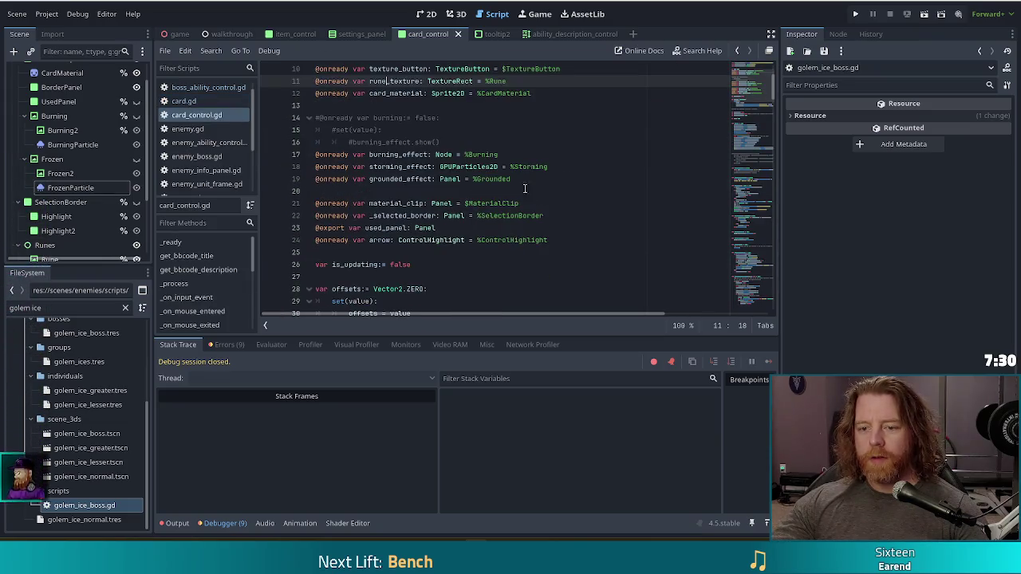
{"action": "left_click", "coordinate": [536, 180]}
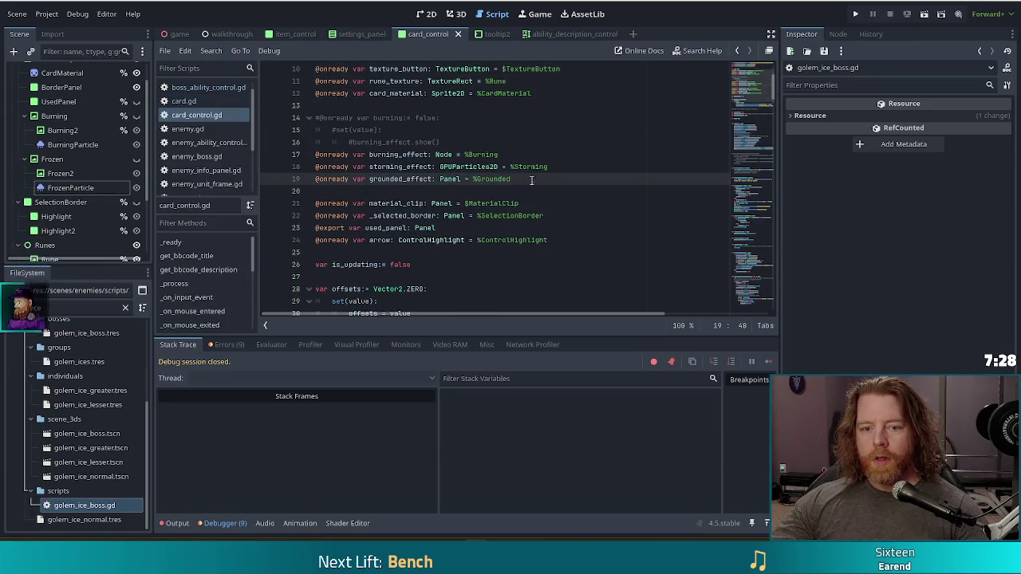
{"action": "left_click", "coordinate": [54, 159]}
{"action": "left_click_drag", "start_coordinate": [54, 159], "coordinate": [347, 191]}
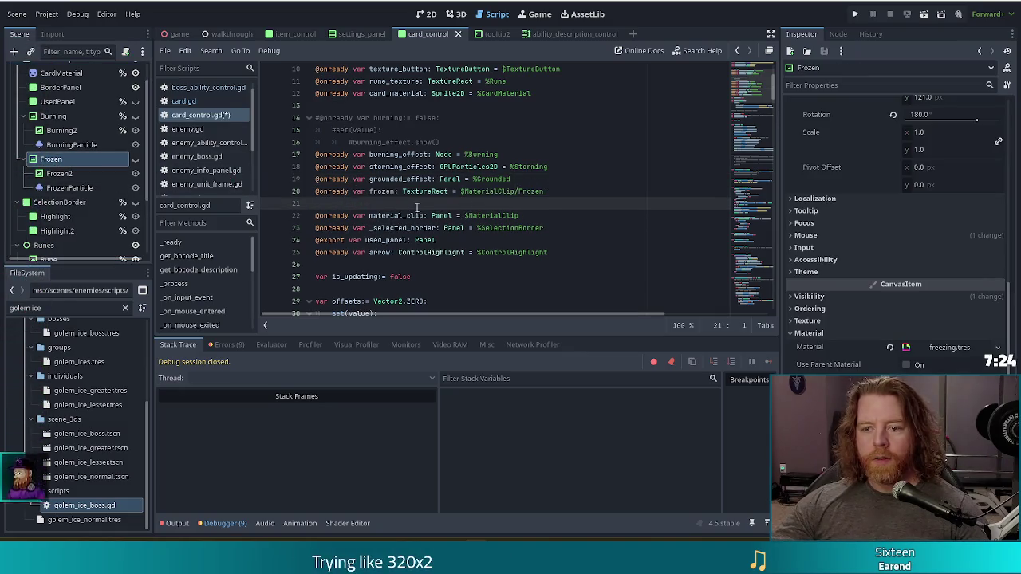
{"action": "left_click", "coordinate": [390, 191]}
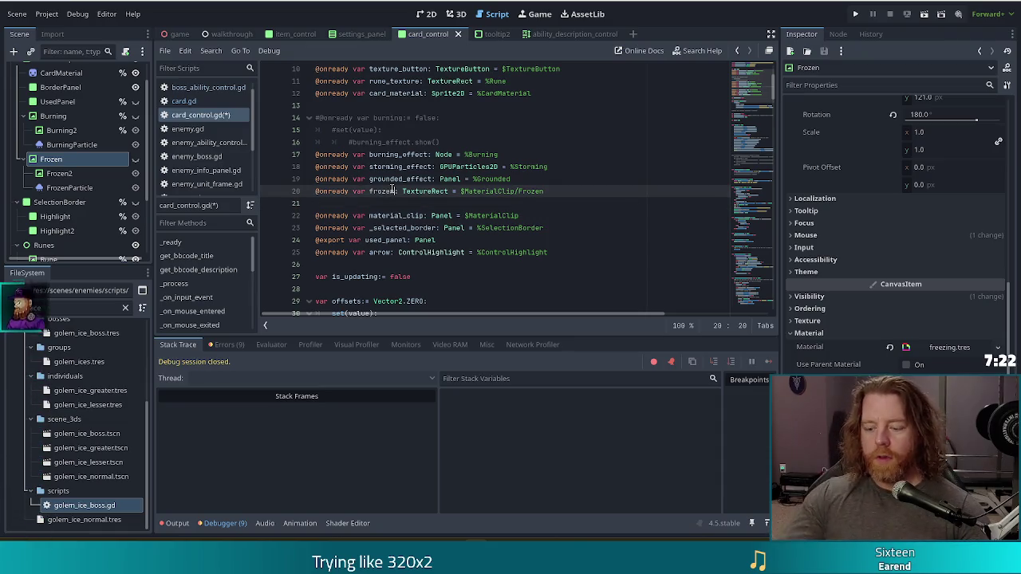
{"action": "type", "text": "_effect"}
{"action": "key", "text": "ctrl+s"}
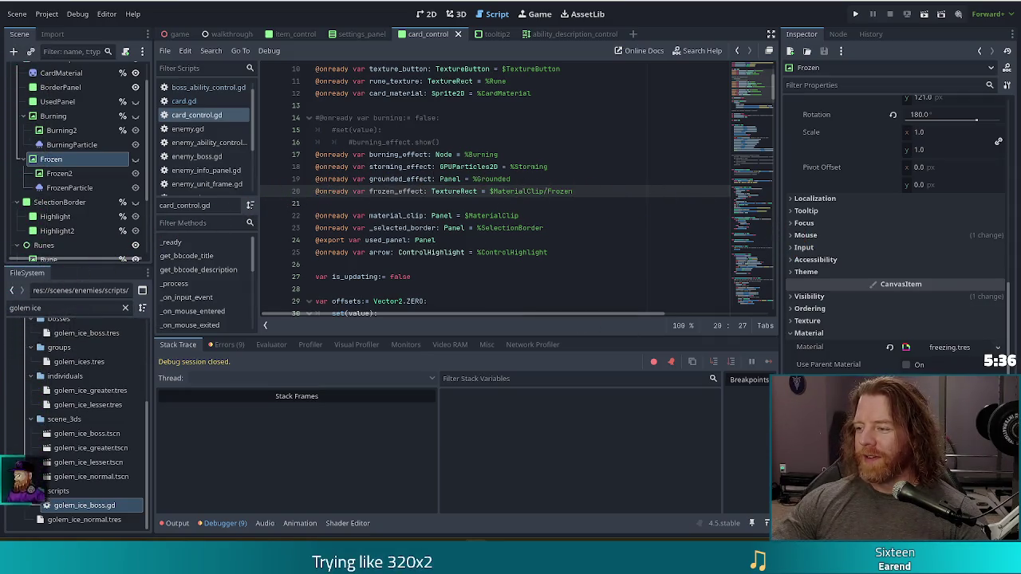
{"action": "left_click", "coordinate": [475, 182]}
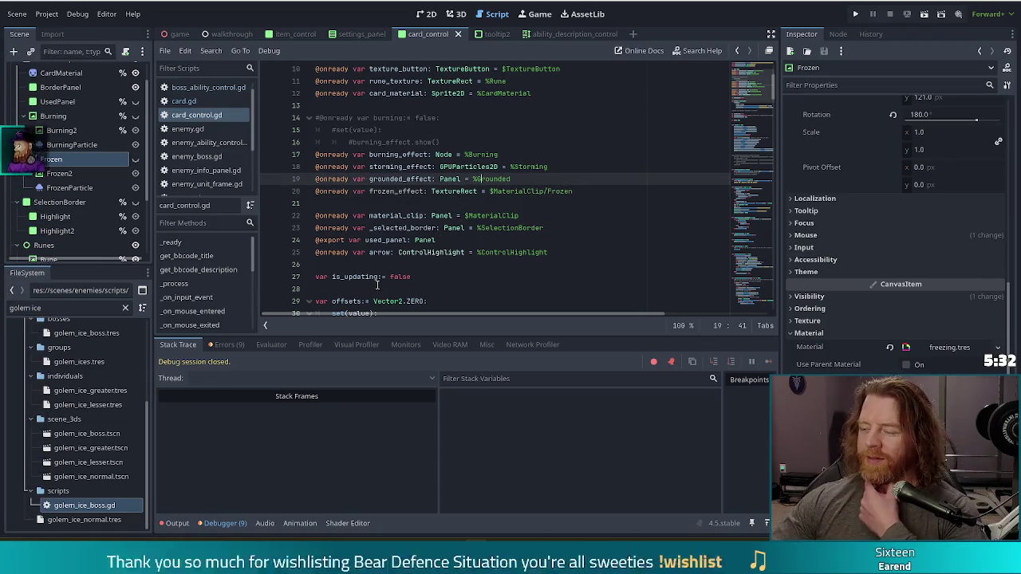
- Duplicate the grounded_set connection line in _ready
{"action": "scroll", "coordinate": [515, 202], "scroll_direction": "up", "scroll_amount": 1}
{"action": "scroll", "coordinate": [515, 203], "scroll_direction": "down", "scroll_amount": 5}
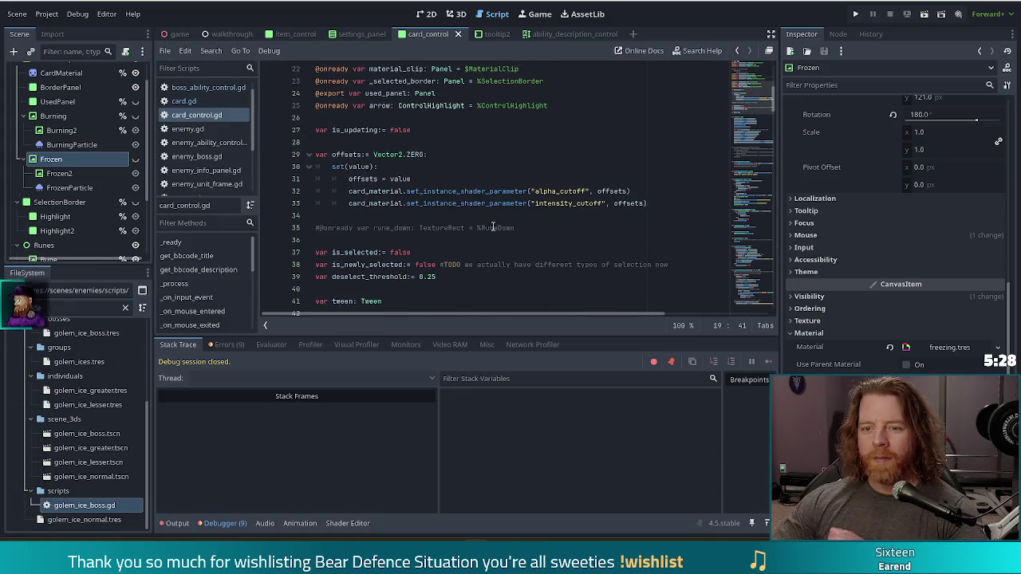
{"action": "scroll", "coordinate": [493, 227], "scroll_direction": "down", "scroll_amount": 4}
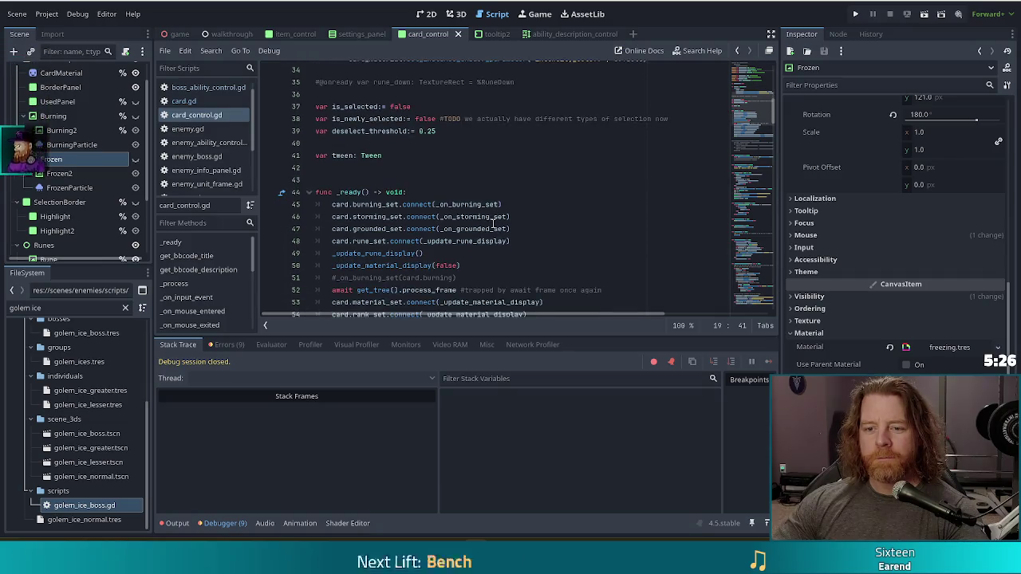
{"action": "triple_click", "coordinate": [530, 228]}
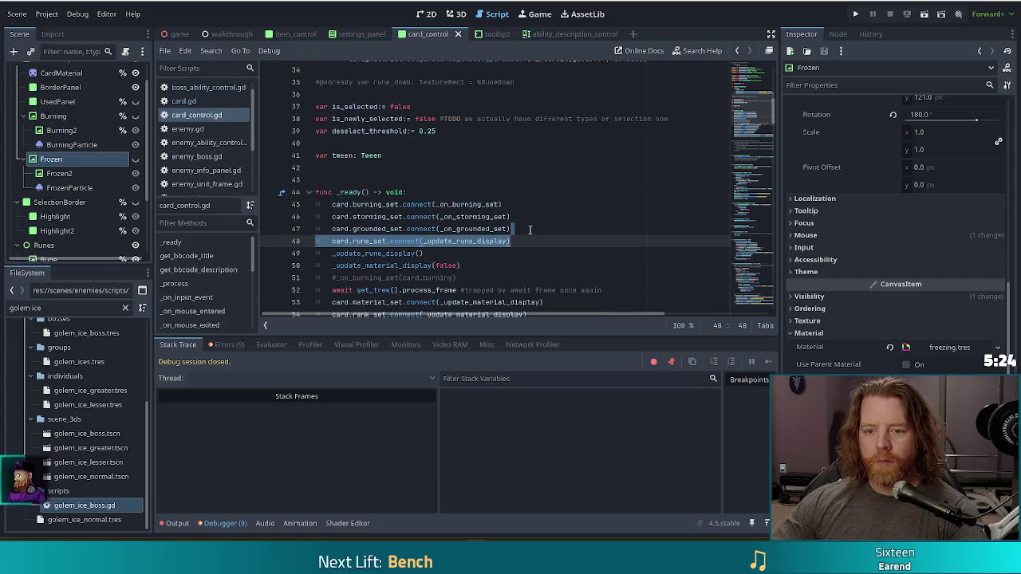
{"action": "left_click", "coordinate": [529, 228]}
{"action": "mouse_move", "coordinate": [530, 228]}
{"action": "left_mouse_down"}
{"action": "mouse_move", "coordinate": [529, 204]}
{"action": "mouse_move", "coordinate": [528, 227]}
{"action": "mouse_move", "coordinate": [517, 216]}
{"action": "left_mouse_up"}
{"action": "key", "text": "ctrl+shift+d"}
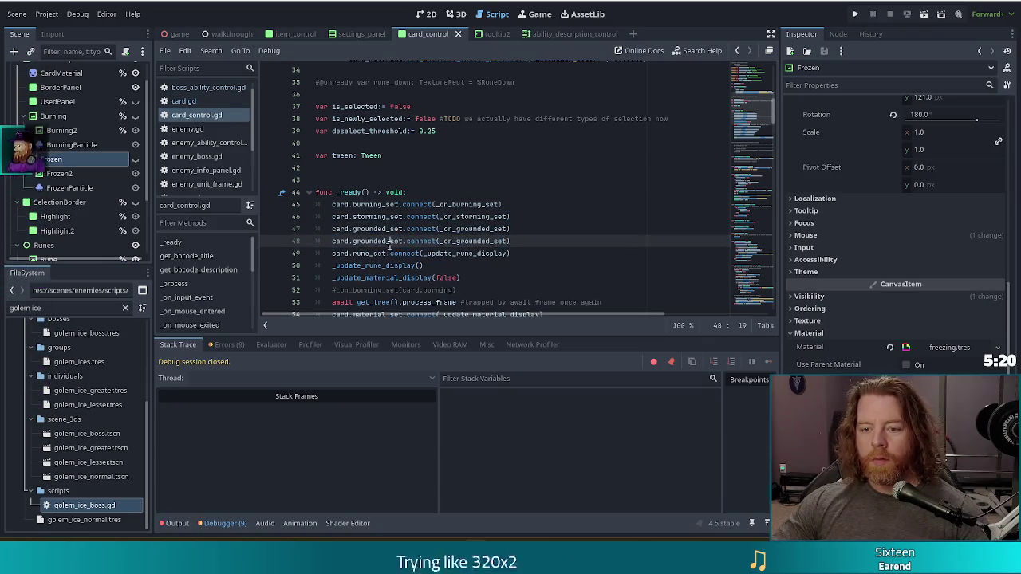
- Change the copied line to connect frozen_set to _on_frozen_set, and save
{"action": "key", "text": "ctrl+shift+Left"}
{"action": "type", "text": "frozen_set"}
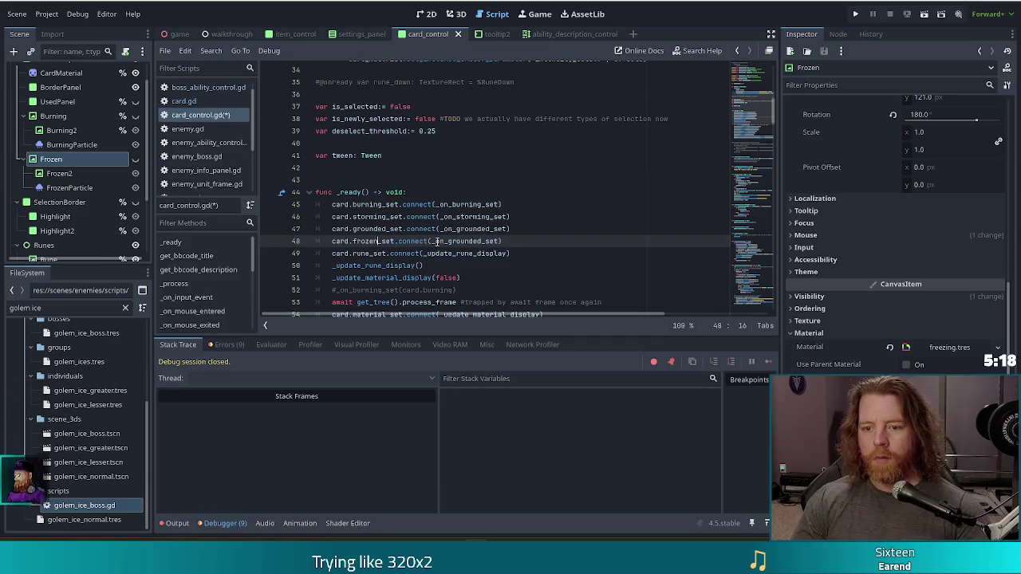
{"action": "key", "text": "Right"}
{"action": "key", "text": "Right"}
{"action": "key", "text": "Right"}
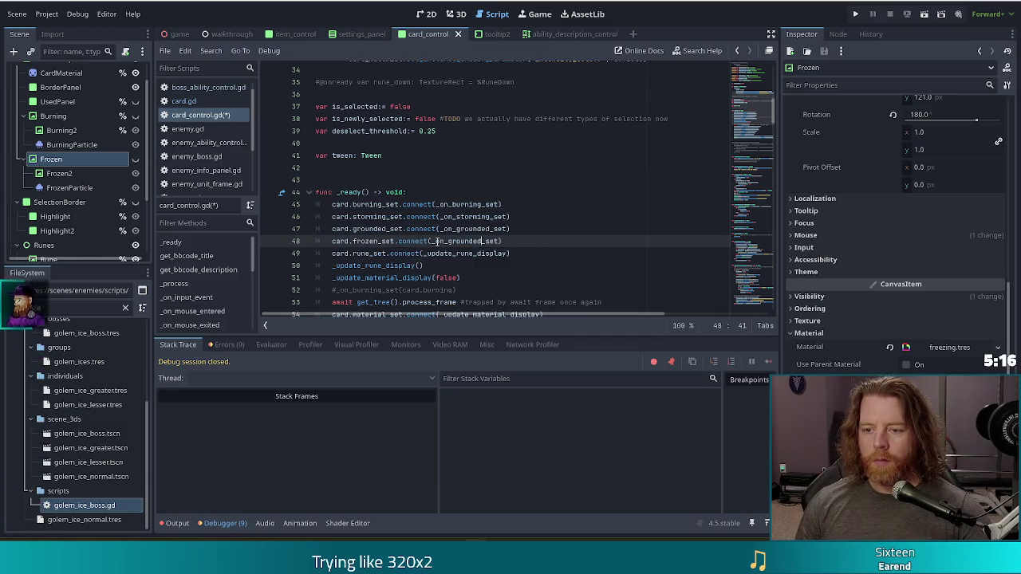
{"action": "key", "text": "ctrl+shift+Left"}
{"action": "type", "text": "frozen"}
{"action": "key", "text": "ctrl+s"}
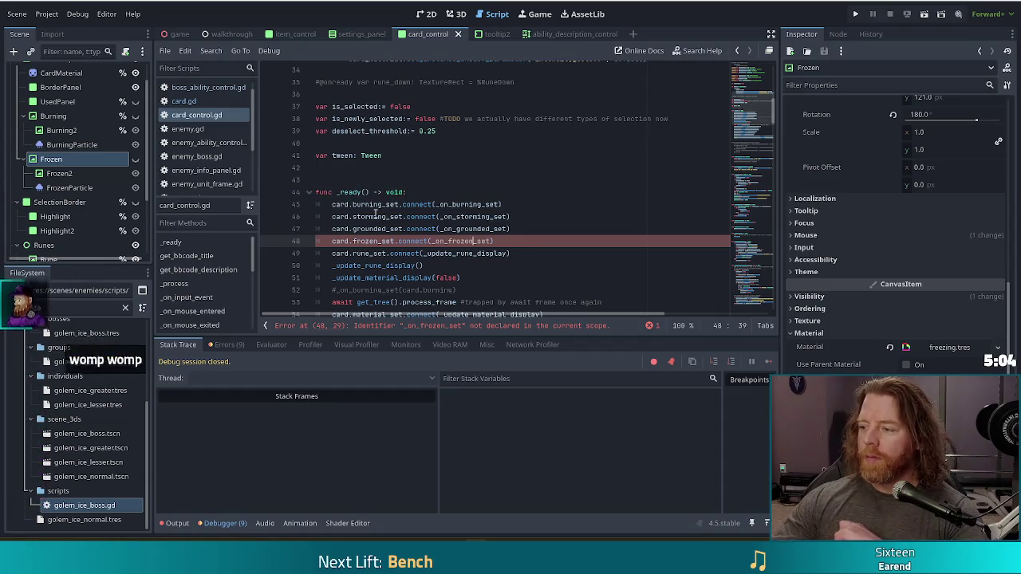
{"action": "key", "text": "Up"}
{"action": "key", "text": "Up"}
{"action": "key", "text": "Up"}
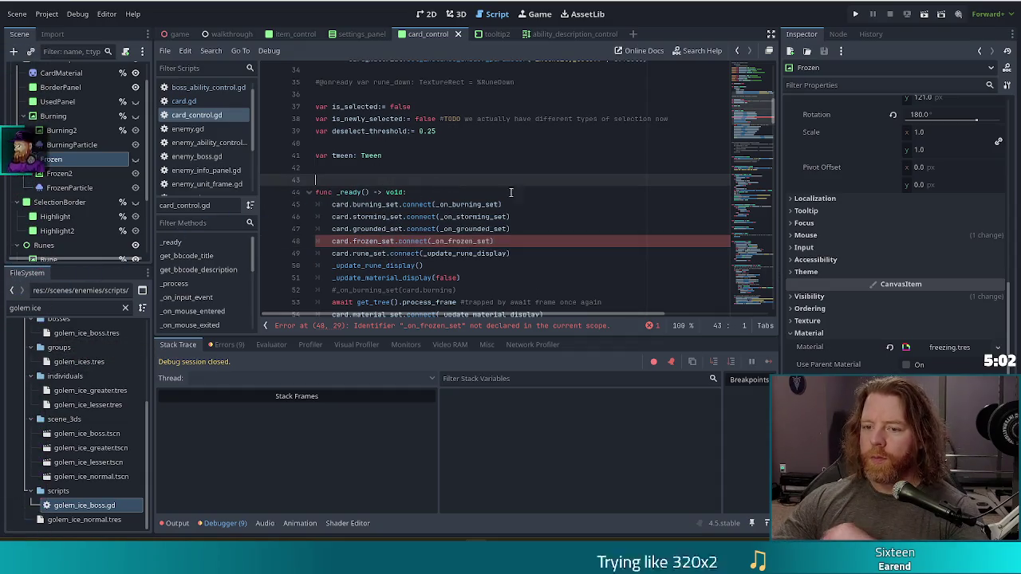
{"action": "left_click", "coordinate": [474, 228], "text": "ctrl"}
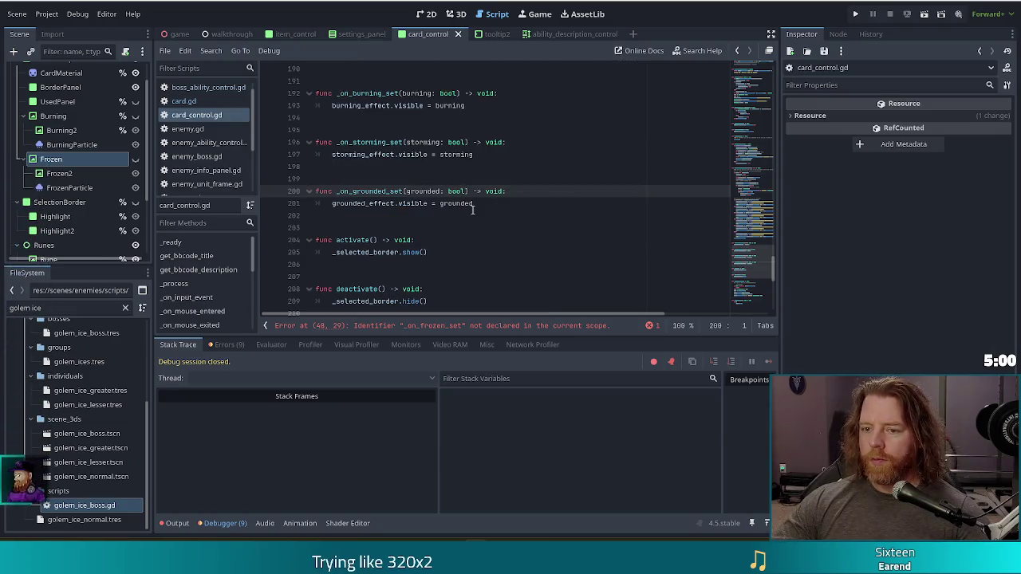
- Copy the _on_grounded_set function and paste a duplicate below it
{"action": "mouse_move", "coordinate": [459, 198]}
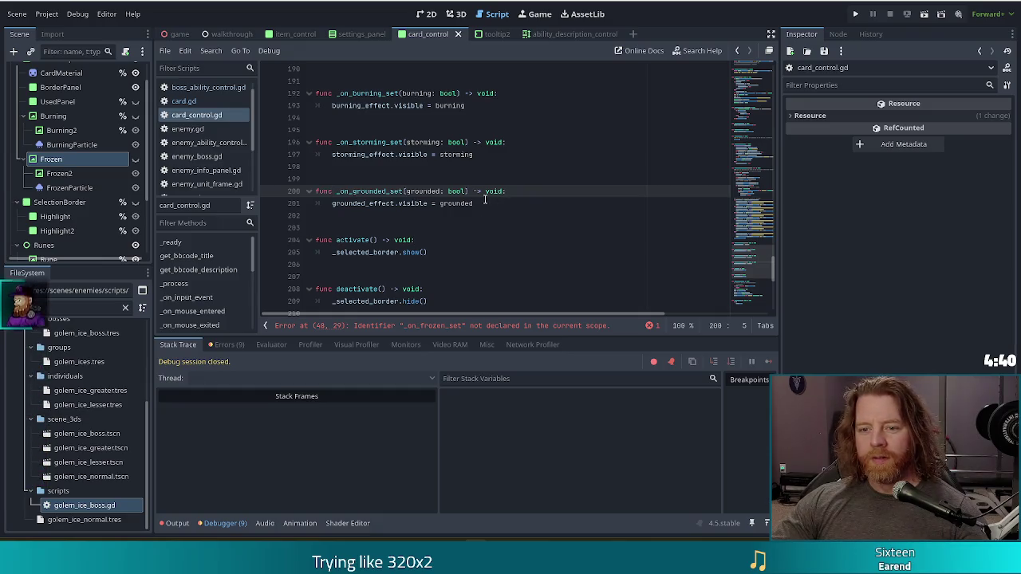
{"action": "left_click", "coordinate": [501, 203], "text": "shift"}
{"action": "key", "text": "Right"}
{"action": "key", "text": "Return"}
{"action": "key", "text": "Return"}
{"action": "key", "text": "Return"}
{"action": "type", "text": "func _on_grounded_set(grounded: bool) -> void: \tgrounded_effect.visible = grounded"}
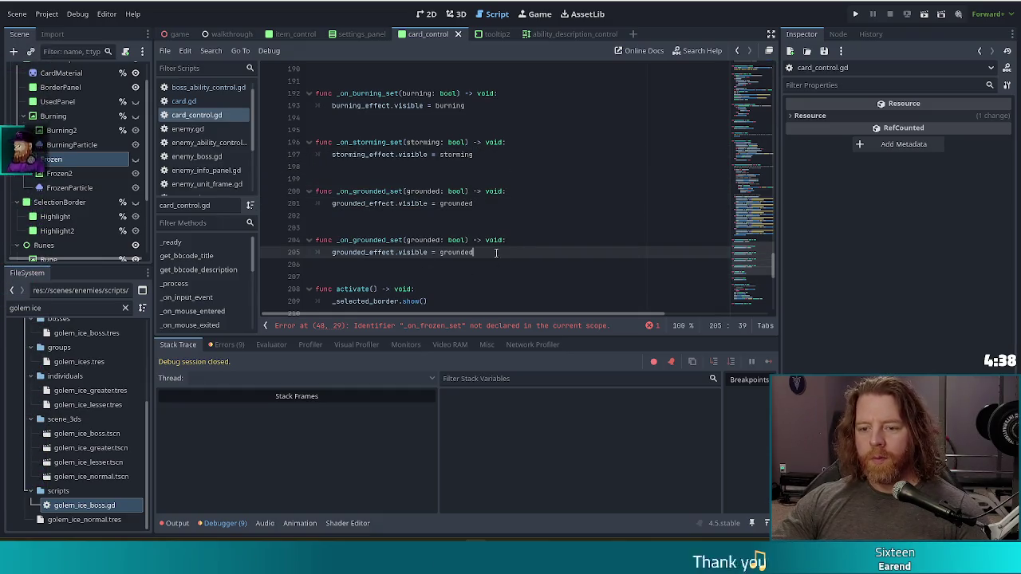
- Rename grounded to frozen in the copy's name, parameter, effect variable and assigned value
{"action": "left_click", "coordinate": [384, 239]}
{"action": "key", "text": "BackSpace"}
{"action": "key", "text": "BackSpace"}
{"action": "key", "text": "BackSpace"}
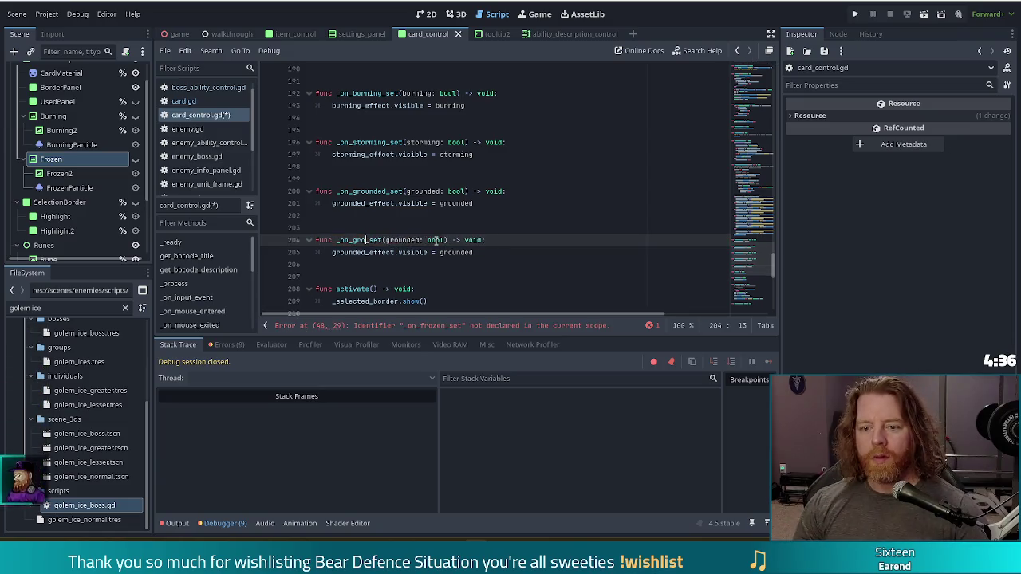
{"action": "type", "text": "frozen"}
{"action": "double_click", "coordinate": [415, 239]}
{"action": "type", "text": "frozen"}
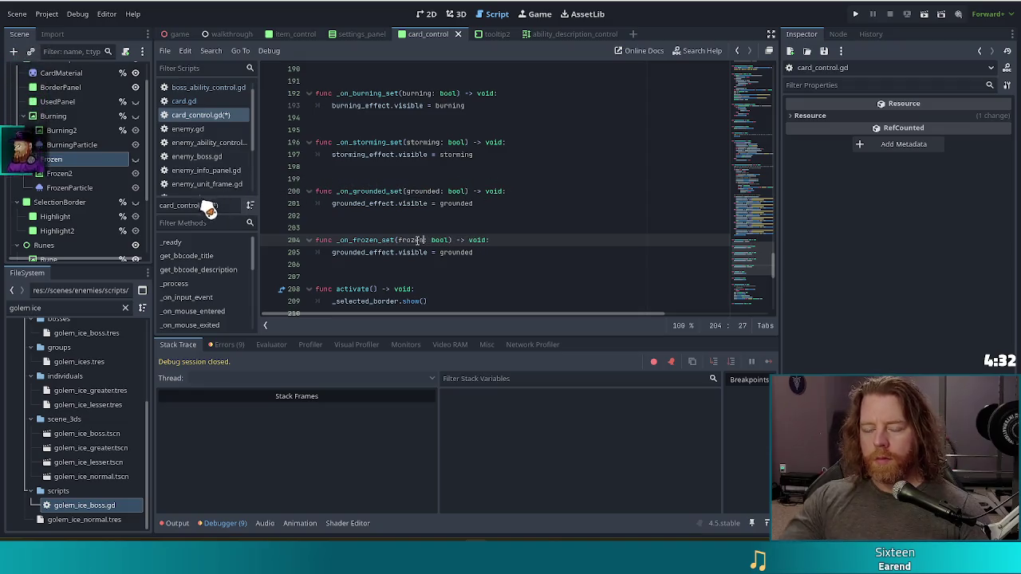
{"action": "left_click", "coordinate": [364, 252]}
{"action": "key", "text": "ctrl+shift+Left"}
{"action": "type", "text": "frozen"}
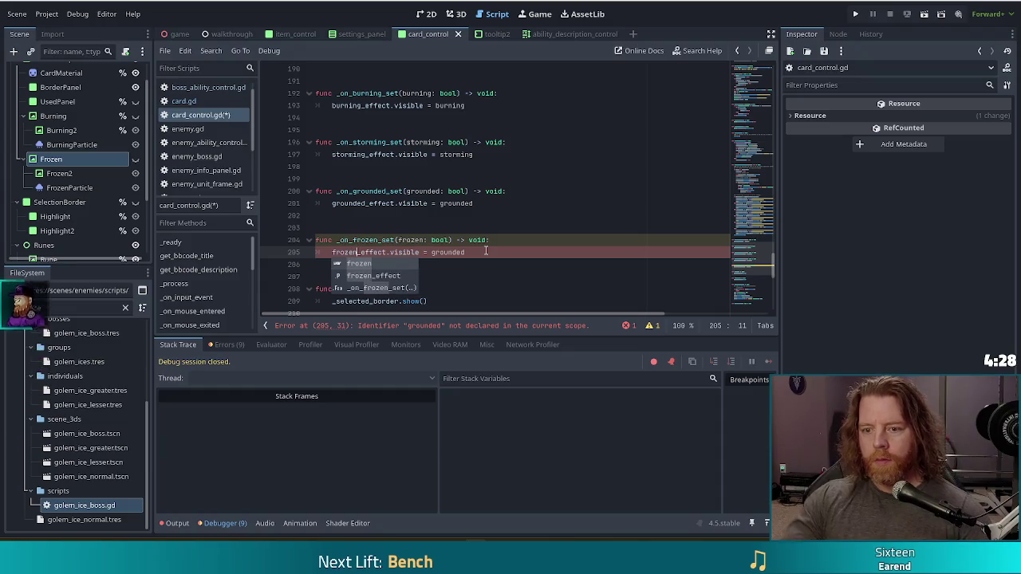
{"action": "double_click", "coordinate": [442, 252]}
{"action": "type", "text": "frozen"}
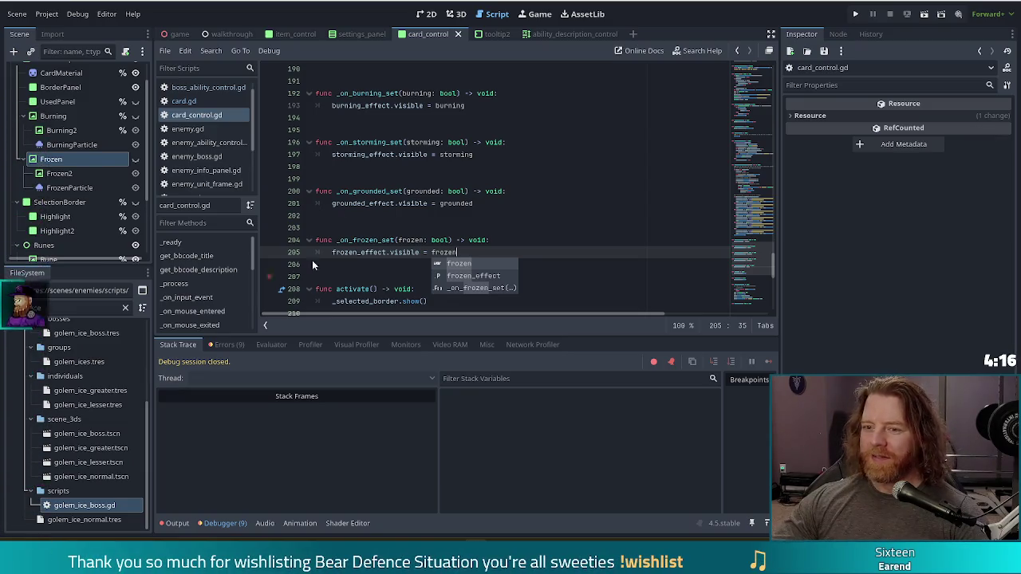
{"action": "left_click", "coordinate": [450, 228]}
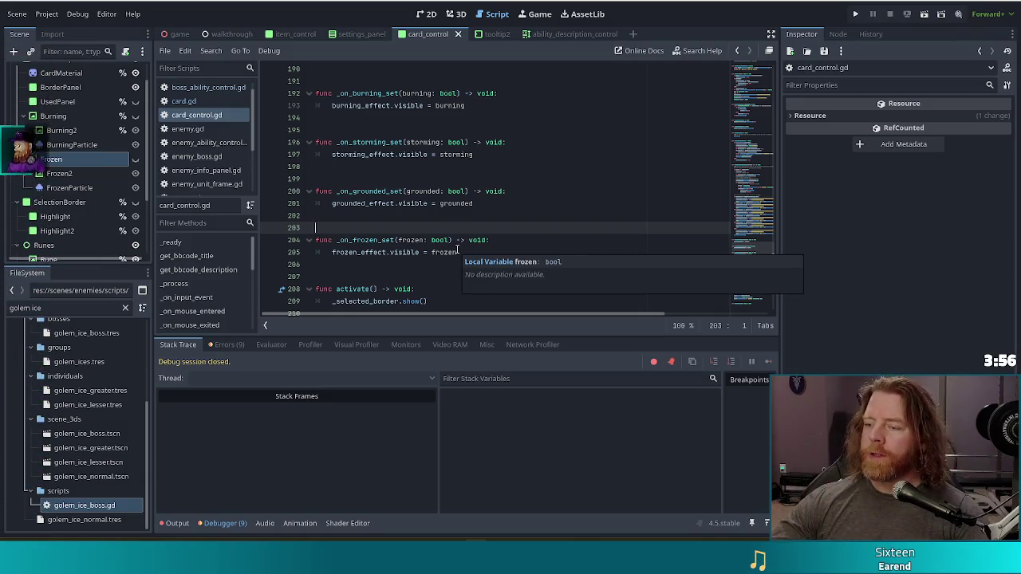
{"action": "left_click", "coordinate": [460, 252]}
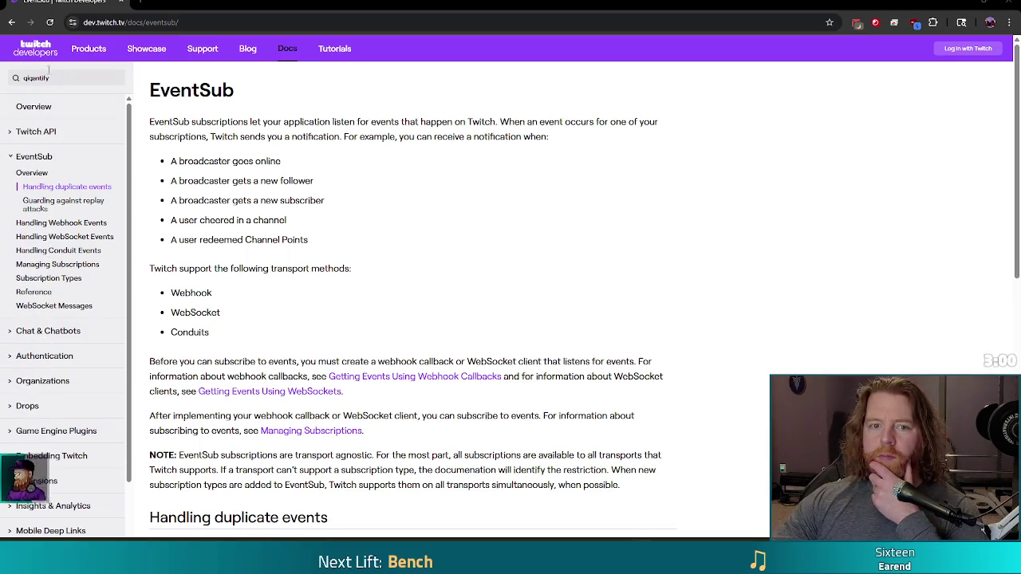
- Search the docs for 'redemption' and find 'bits' on the EventSub reference page
{"action": "left_click", "coordinate": [10, 83]}
{"action": "type", "text": "redemption"}
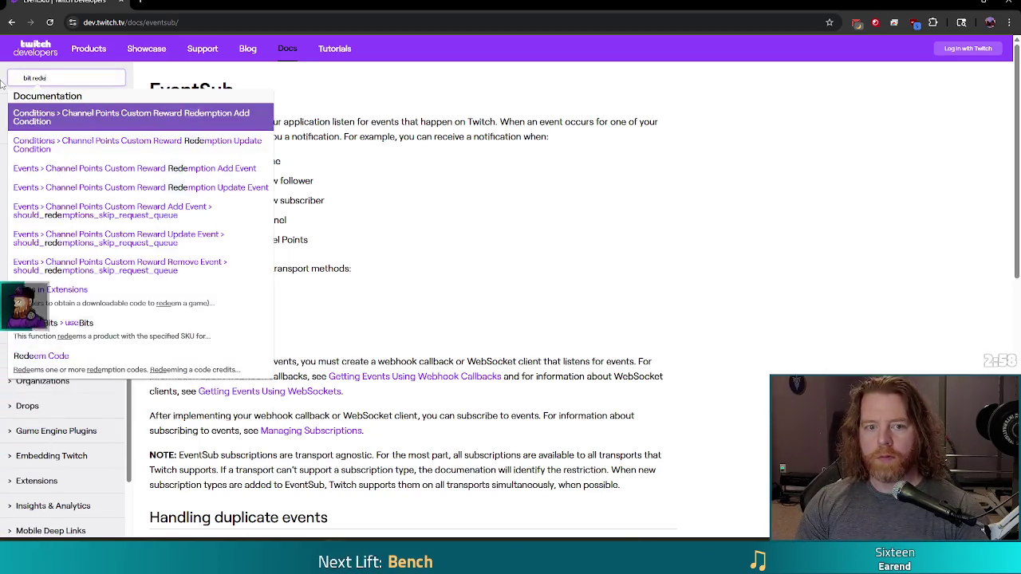
{"action": "key", "text": "Return"}
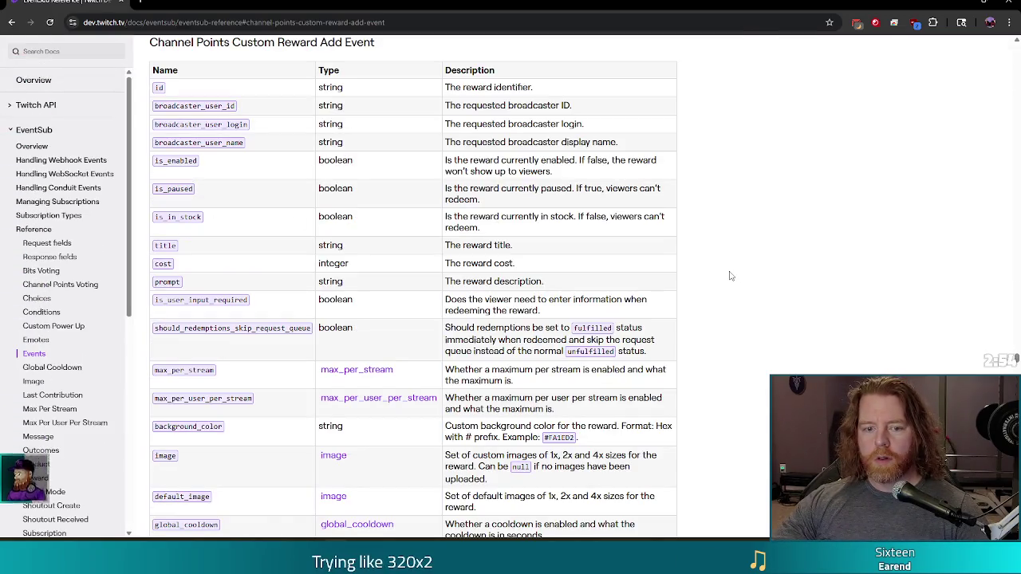
{"action": "key", "text": "ctrl+f"}
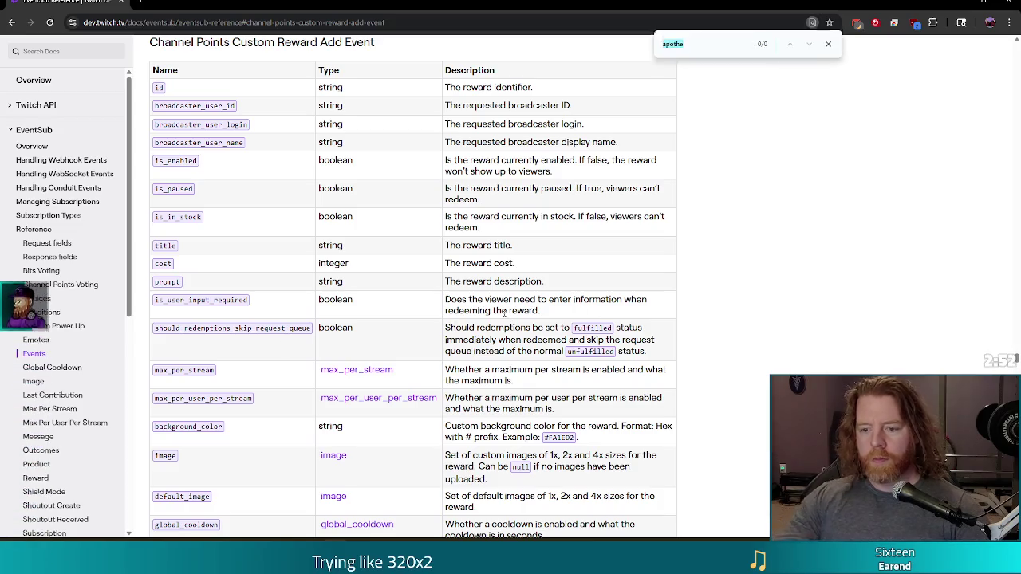
{"action": "type", "text": "bit"}
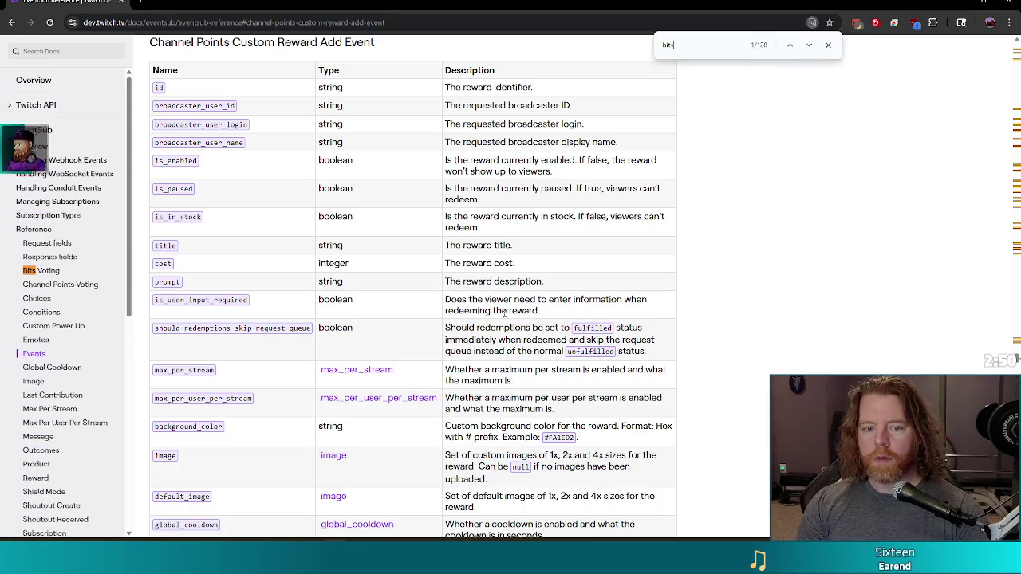
{"action": "type", "text": "s"}
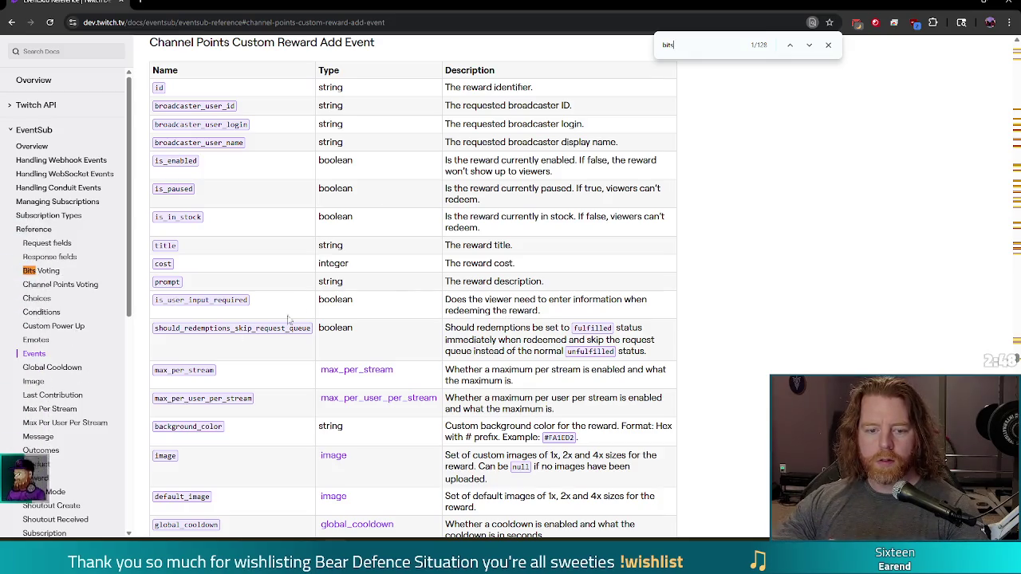
{"action": "scroll", "coordinate": [76, 365], "scroll_direction": "down", "scroll_amount": 2}
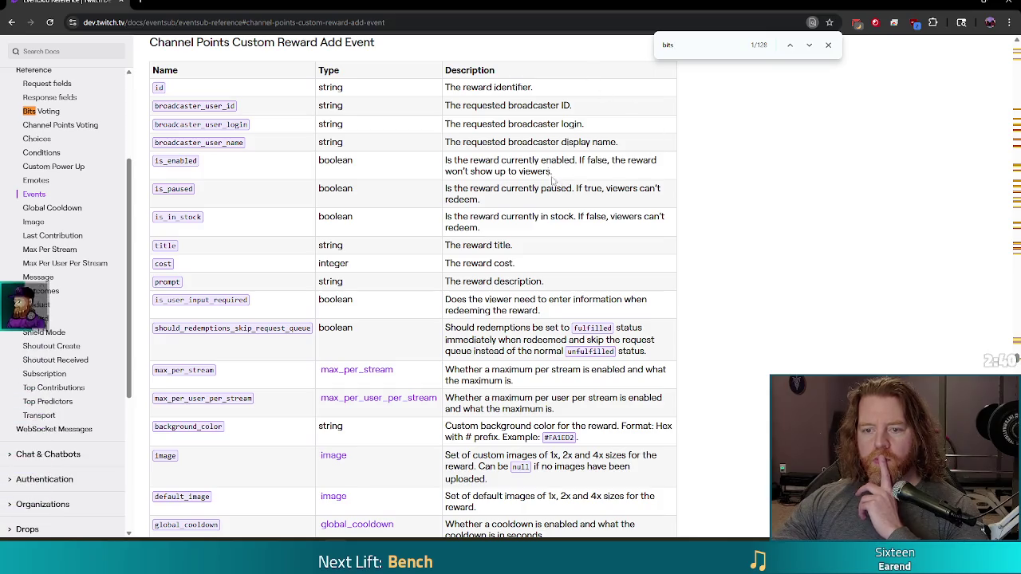
{"action": "scroll", "coordinate": [56, 261], "scroll_direction": "up", "scroll_amount": 3}
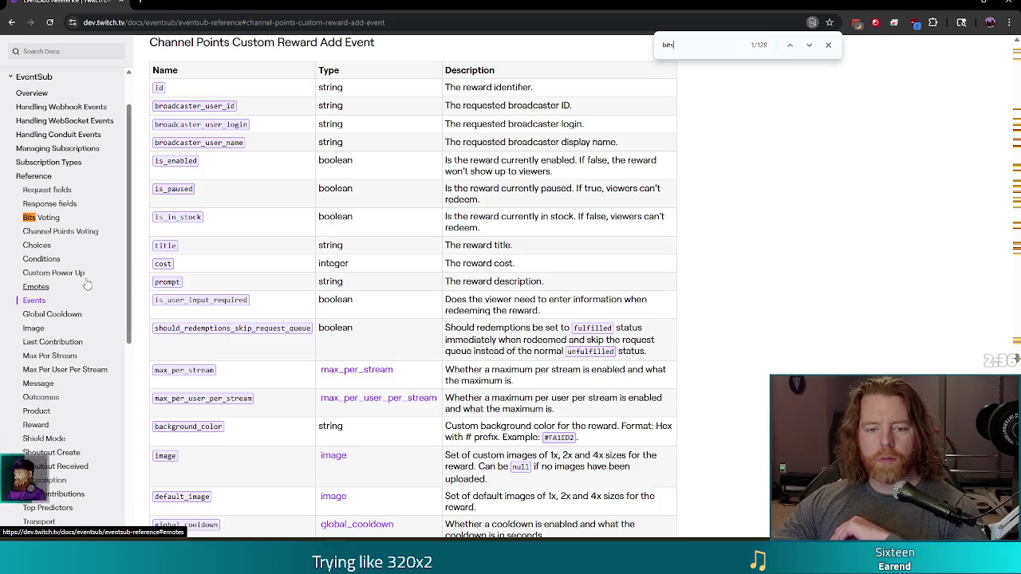
- Go to the Reward table and scroll up to the Product table above it
{"action": "left_click", "coordinate": [35, 424]}
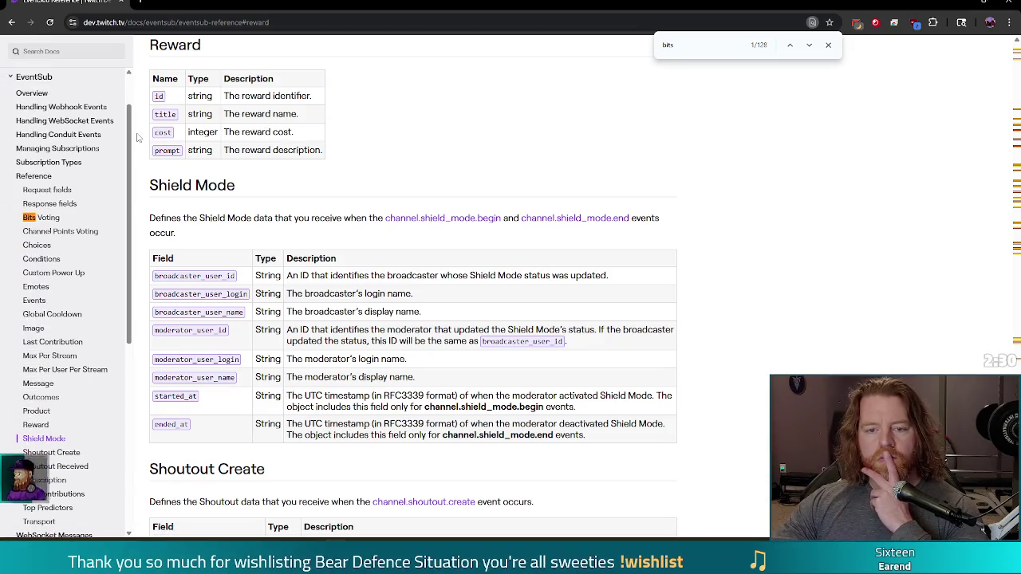
{"action": "left_click_drag", "start_coordinate": [345, 157], "coordinate": [152, 74]}
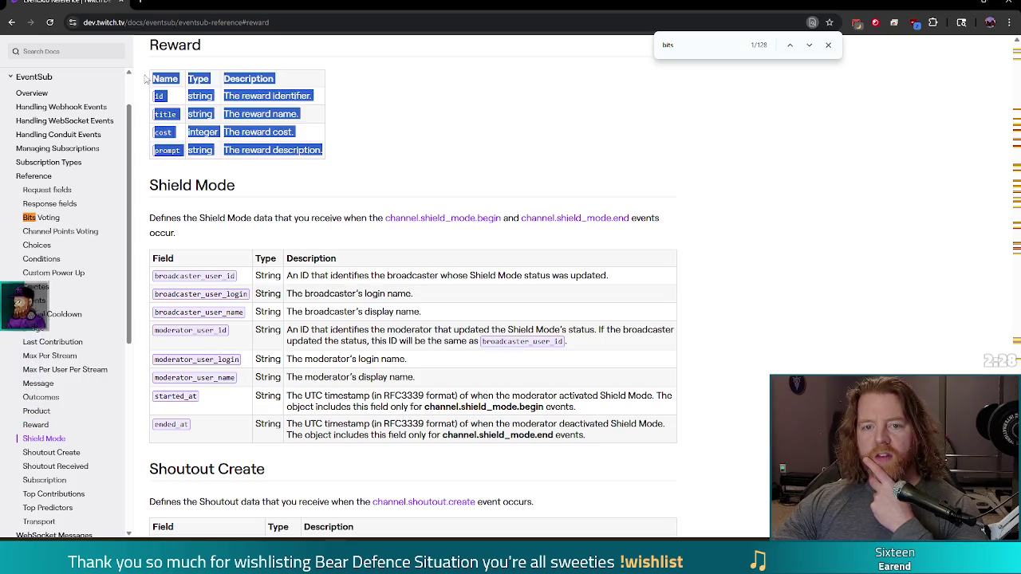
{"action": "left_click", "coordinate": [327, 139]}
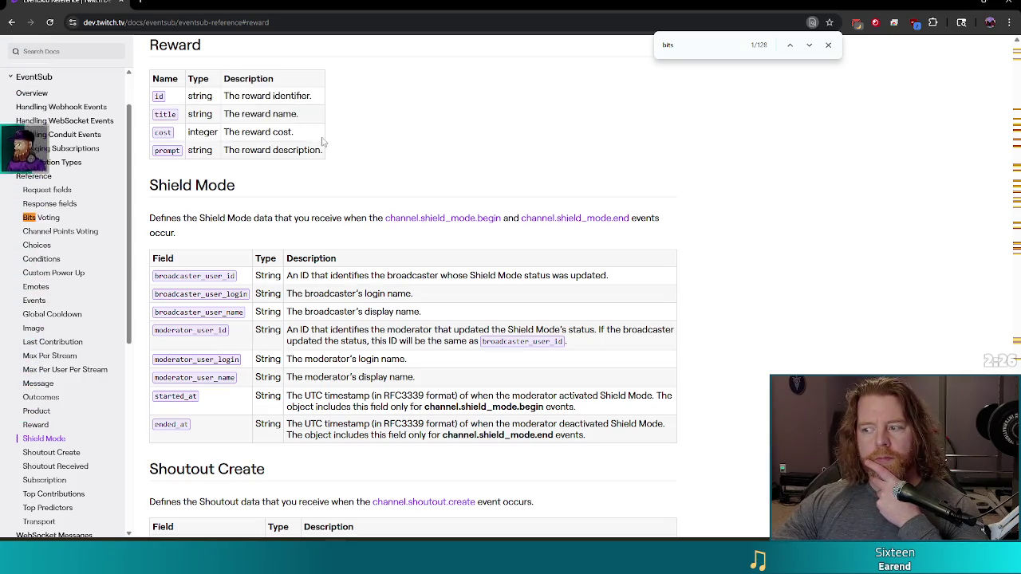
{"action": "scroll", "coordinate": [360, 137], "scroll_direction": "up", "scroll_amount": 1}
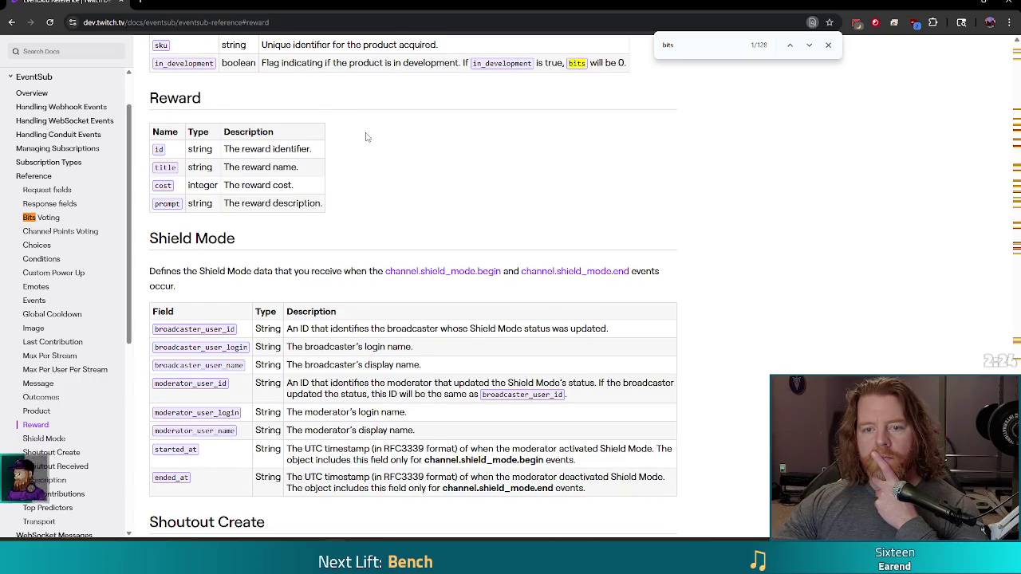
{"action": "scroll", "coordinate": [367, 139], "scroll_direction": "up", "scroll_amount": 2}
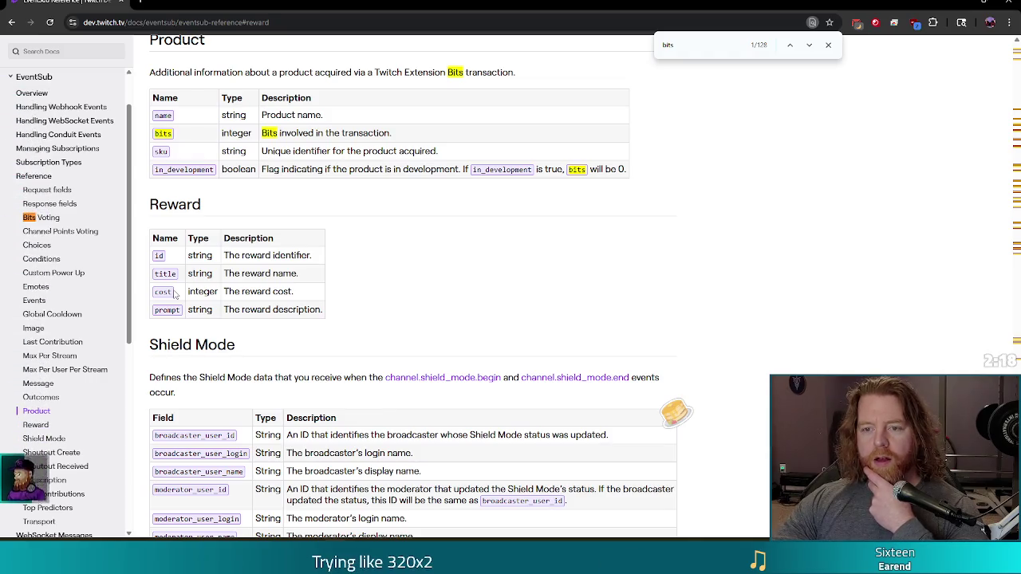
{"action": "scroll", "coordinate": [174, 294], "scroll_direction": "up", "scroll_amount": 1}
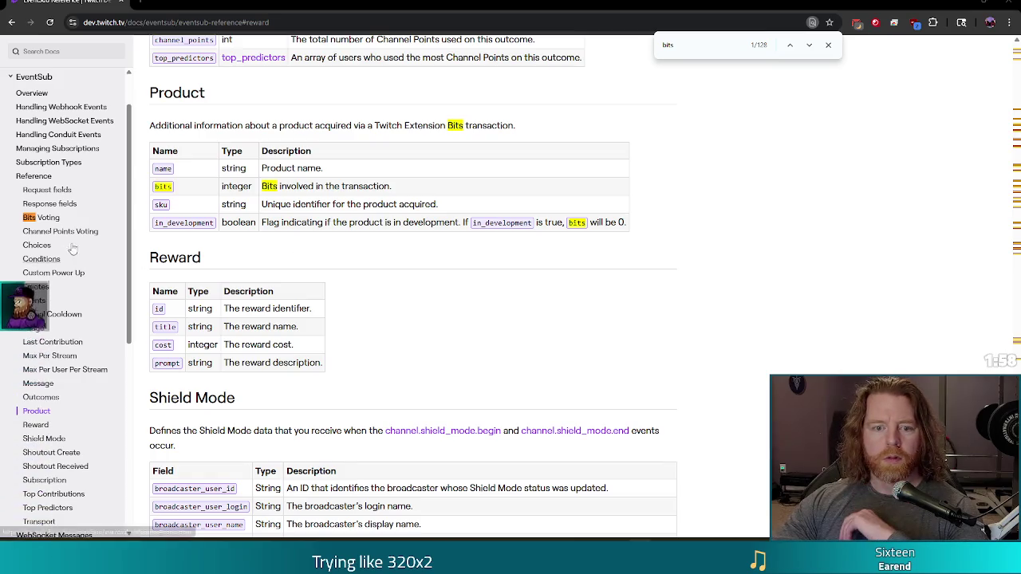
{"action": "left_click", "coordinate": [67, 50]}
{"action": "type", "text": "power"}
{"action": "key", "text": "Return"}
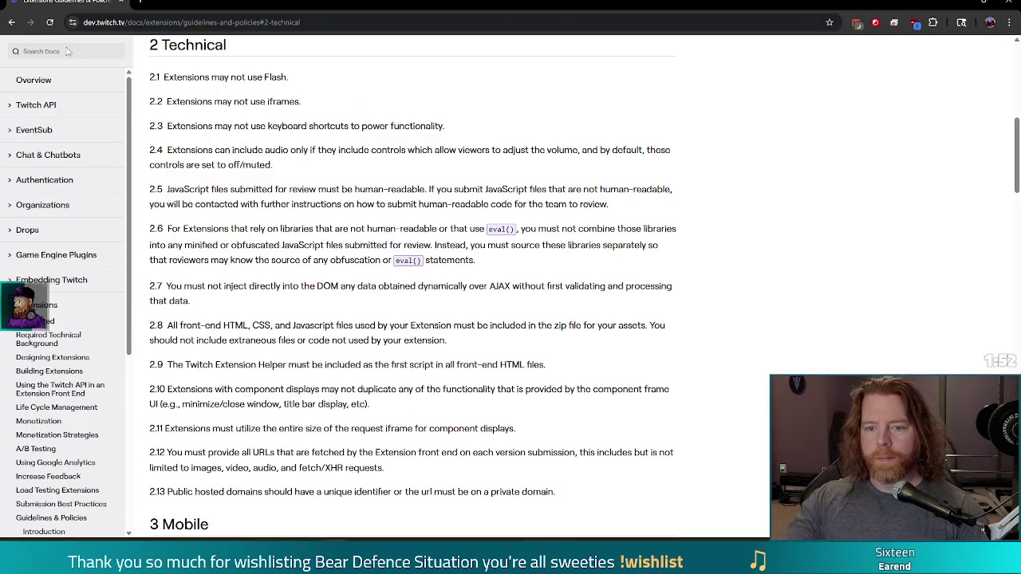
{"action": "key", "text": "ctrl+f"}
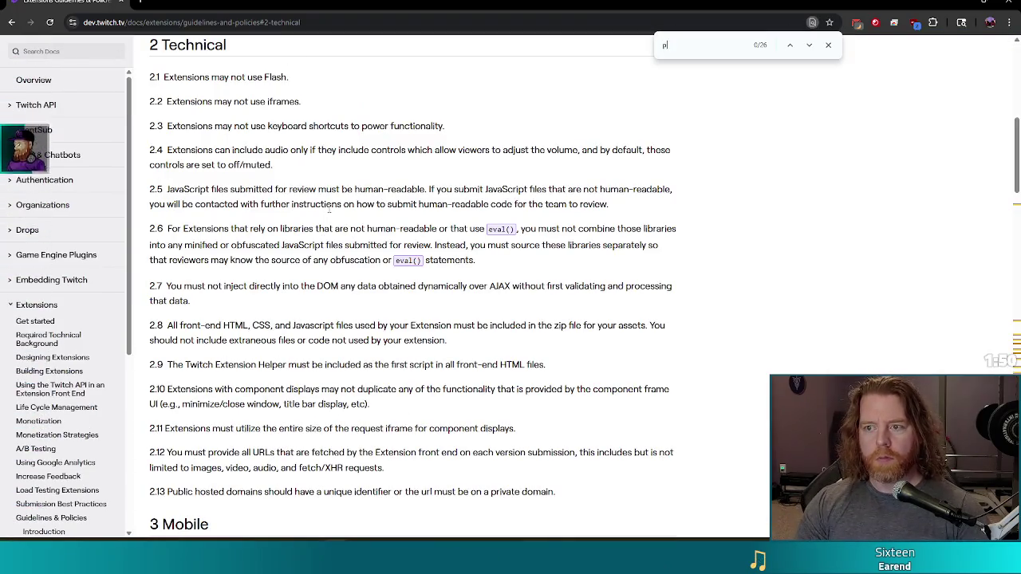
{"action": "type", "text": "power"}
{"action": "key", "text": "Return"}
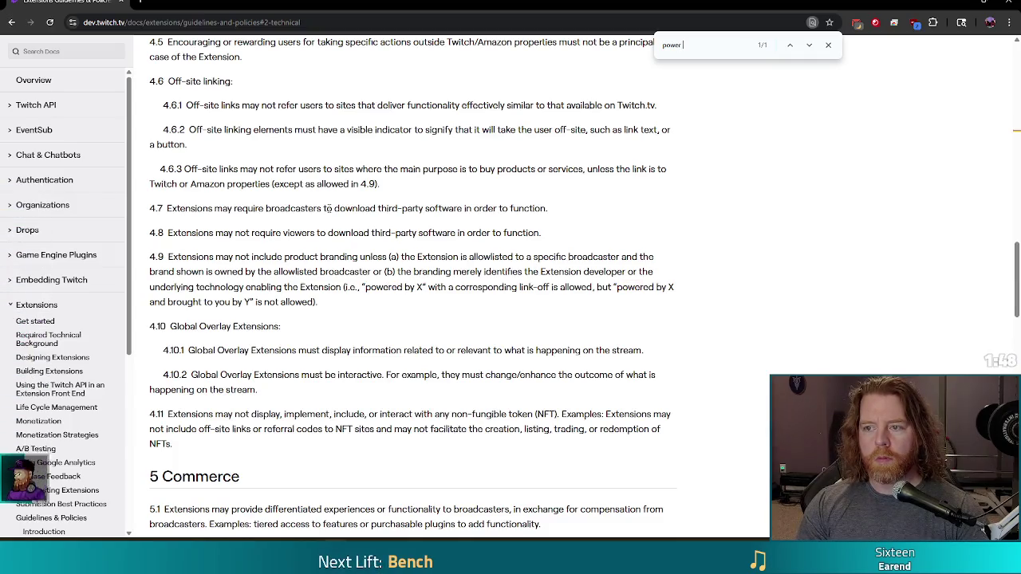
{"action": "key", "text": "BackSpace"}
{"action": "key", "text": "BackSpace"}
{"action": "key", "text": "BackSpace"}
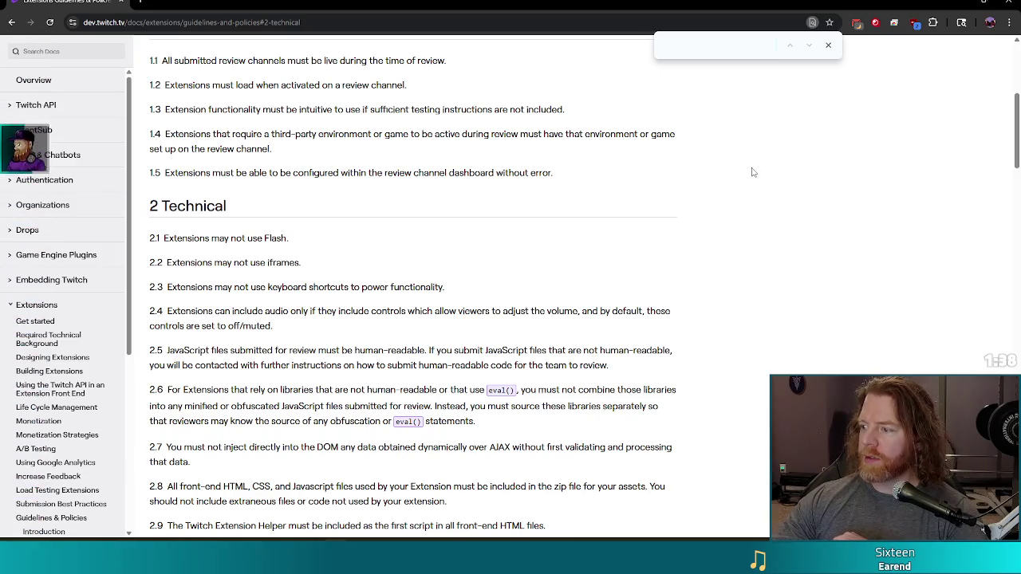
{"action": "key", "text": "alt+Left"}
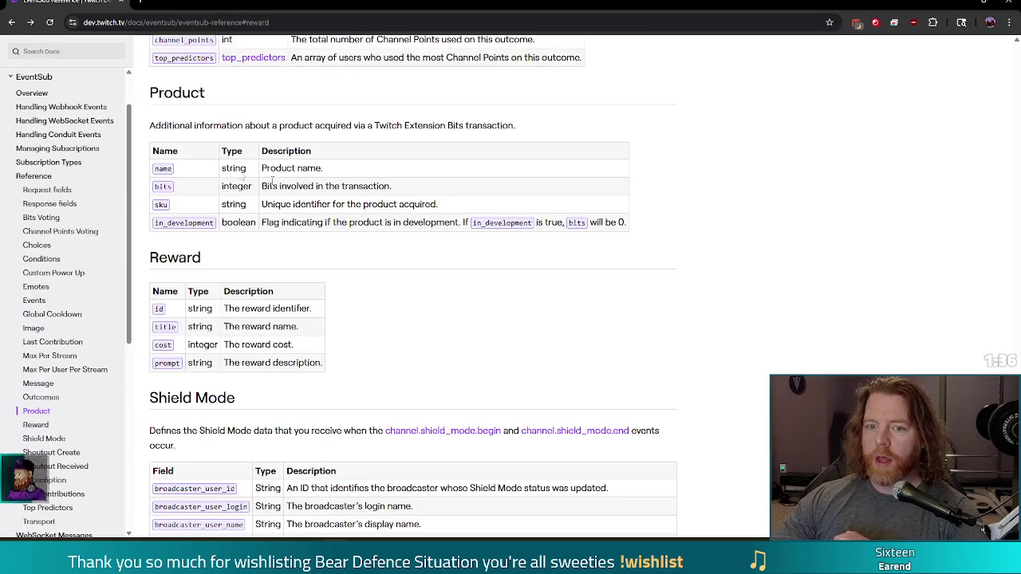
{"action": "mouse_move", "coordinate": [244, 125]}
{"action": "left_mouse_down"}
{"action": "mouse_move", "coordinate": [558, 246]}
{"action": "mouse_move", "coordinate": [531, 201]}
{"action": "left_mouse_up"}
{"action": "left_click", "coordinate": [271, 121]}
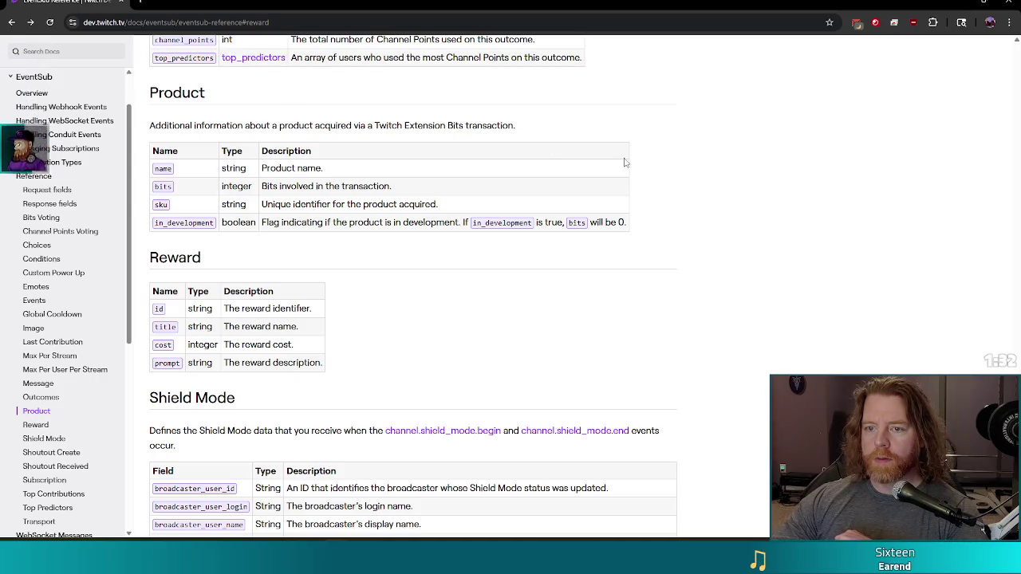
{"action": "left_click_drag", "start_coordinate": [375, 126], "coordinate": [442, 125]}
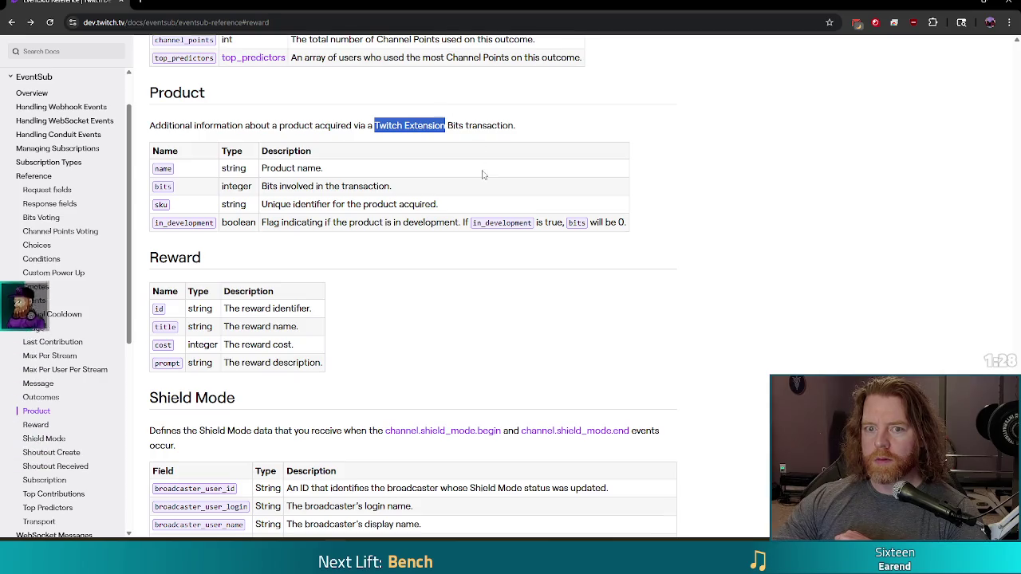
{"action": "scroll", "coordinate": [483, 174], "scroll_direction": "up", "scroll_amount": 4}
{"action": "scroll", "coordinate": [718, 223], "scroll_direction": "up", "scroll_amount": 2}
{"action": "scroll", "coordinate": [718, 223], "scroll_direction": "down", "scroll_amount": 5}
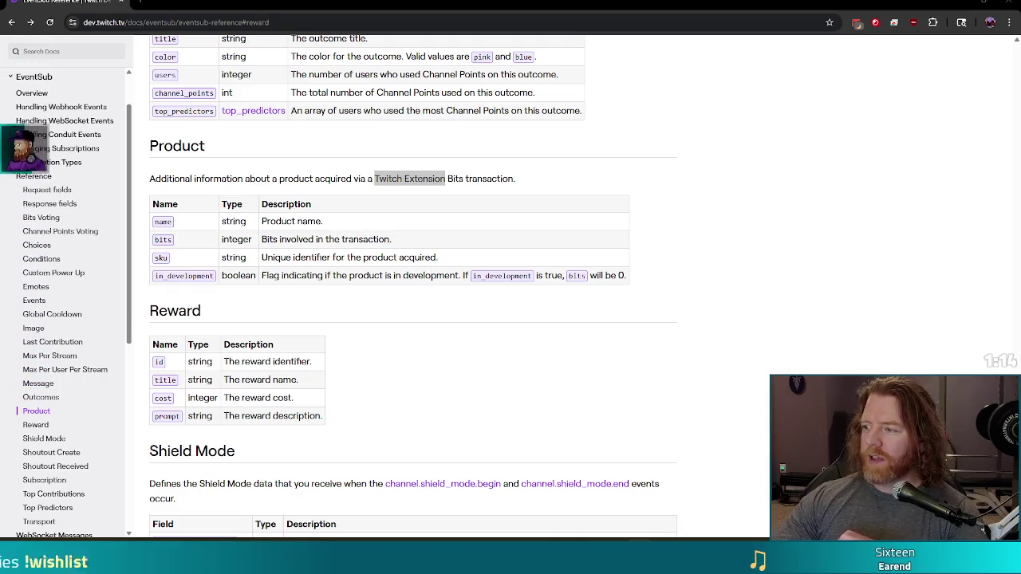
- Close the browser, check the frozen handler in card_control.gd, and open golem_ice_boss.gd
{"action": "left_click", "coordinate": [657, 216]}
{"action": "left_click", "coordinate": [1013, 5]}
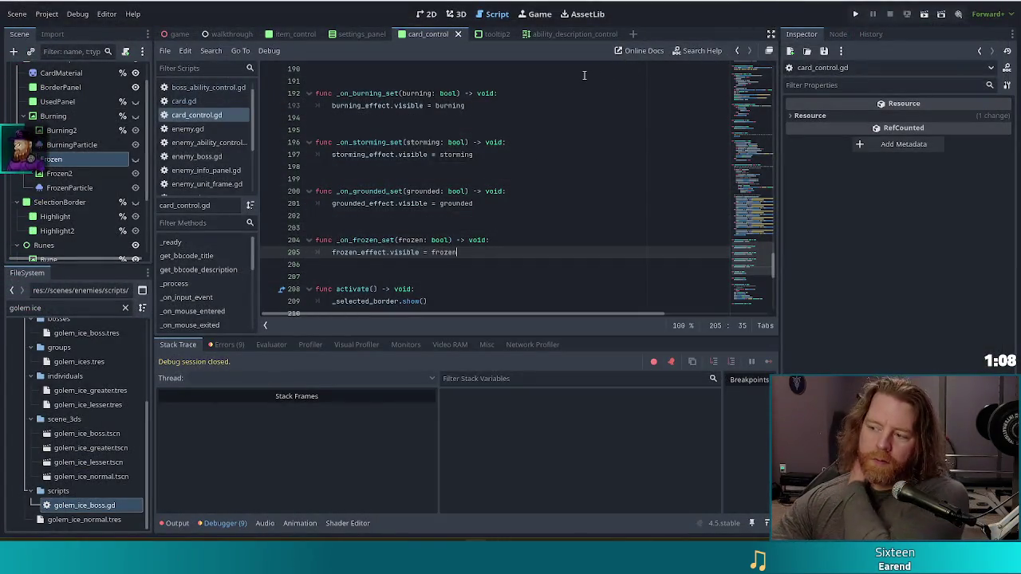
{"action": "left_click", "coordinate": [518, 178]}
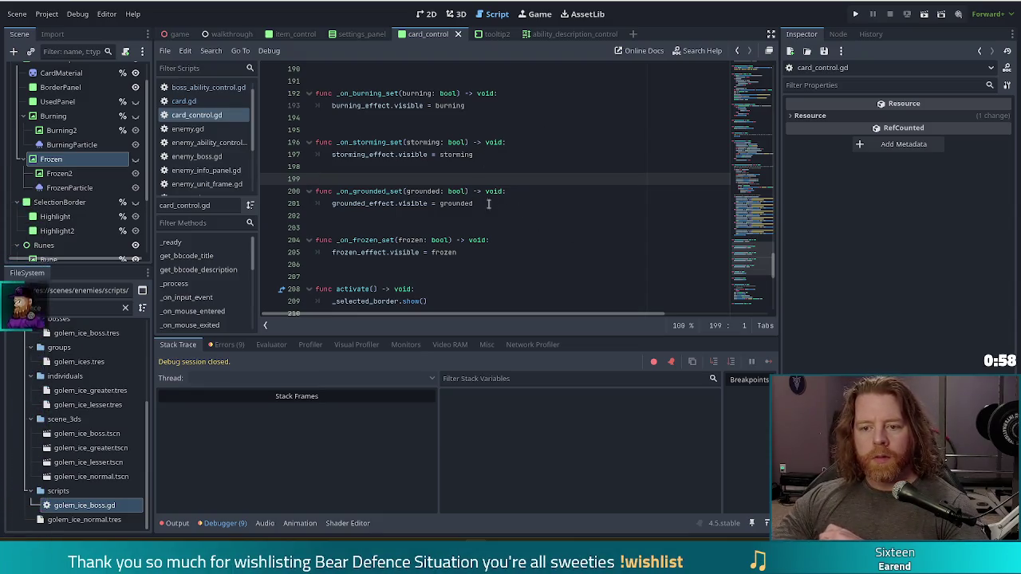
{"action": "left_click", "coordinate": [443, 252]}
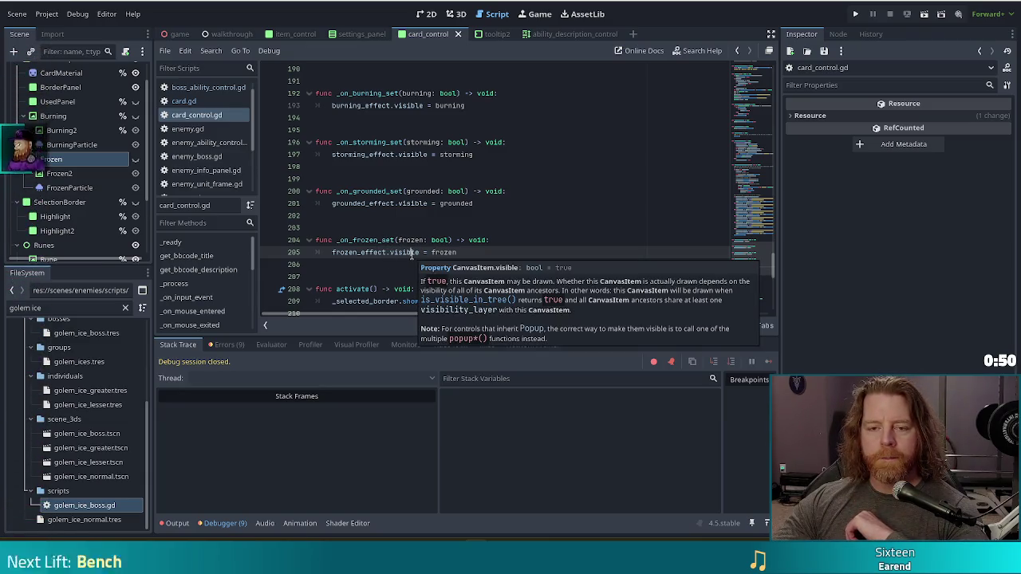
{"action": "double_click", "coordinate": [97, 505]}
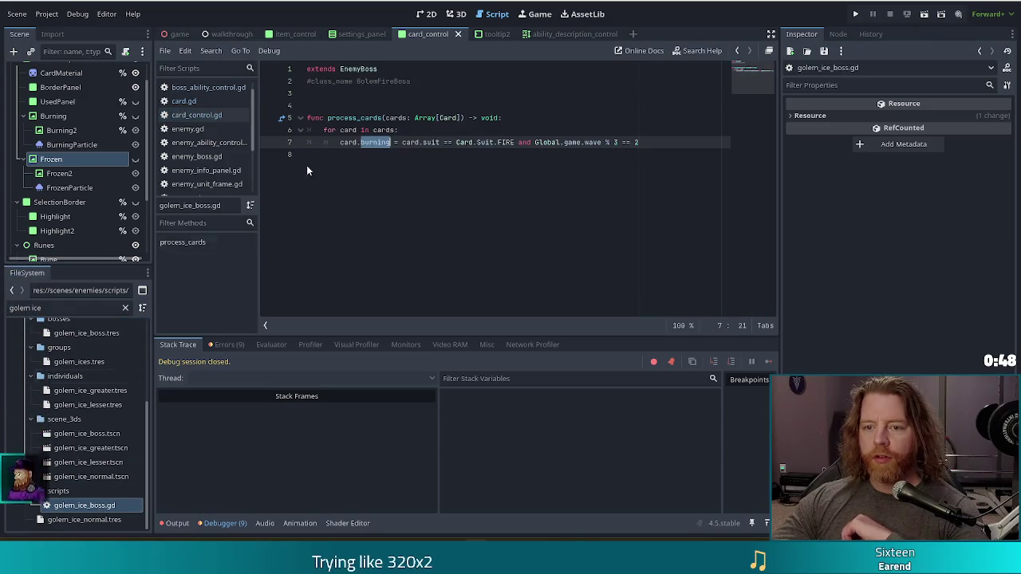
- Change line 7 to set card.frozen for WATER-suit cards, save, and run the project
{"action": "left_click", "coordinate": [388, 143]}
{"action": "type", "text": "frozen"}
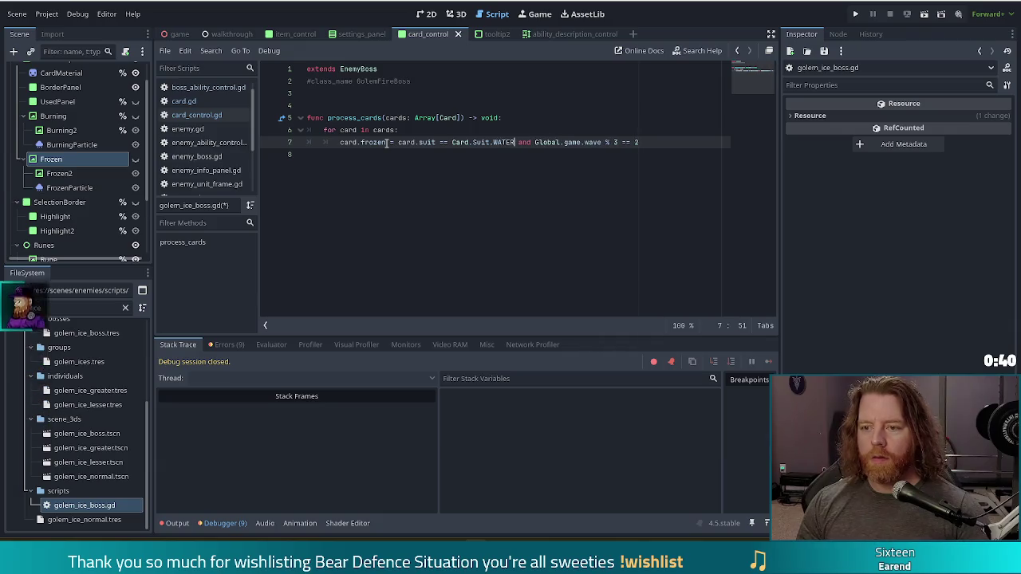
{"action": "key", "text": "ctrl+s"}
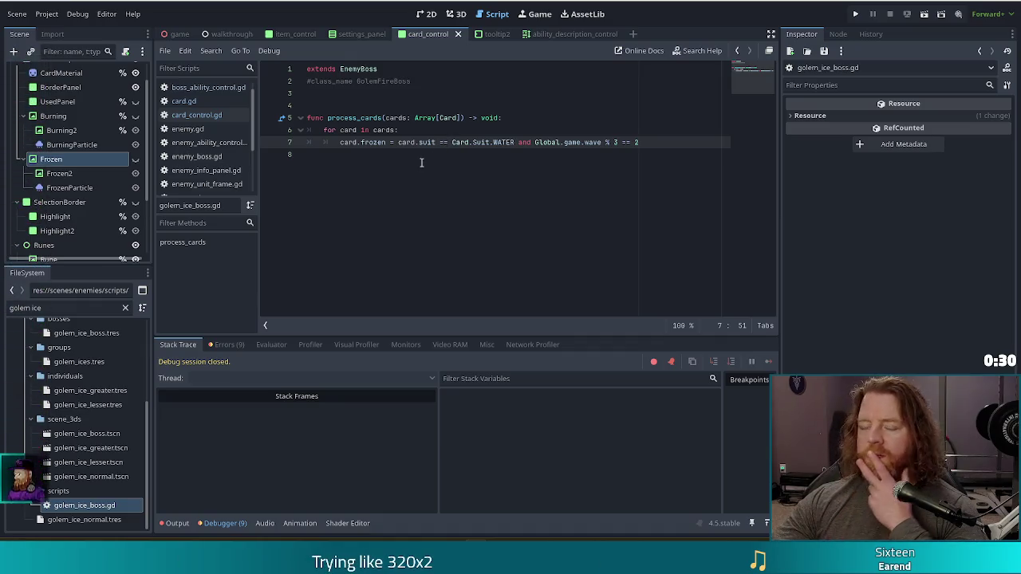
{"action": "left_click", "coordinate": [442, 134]}
{"action": "left_click", "coordinate": [649, 143]}
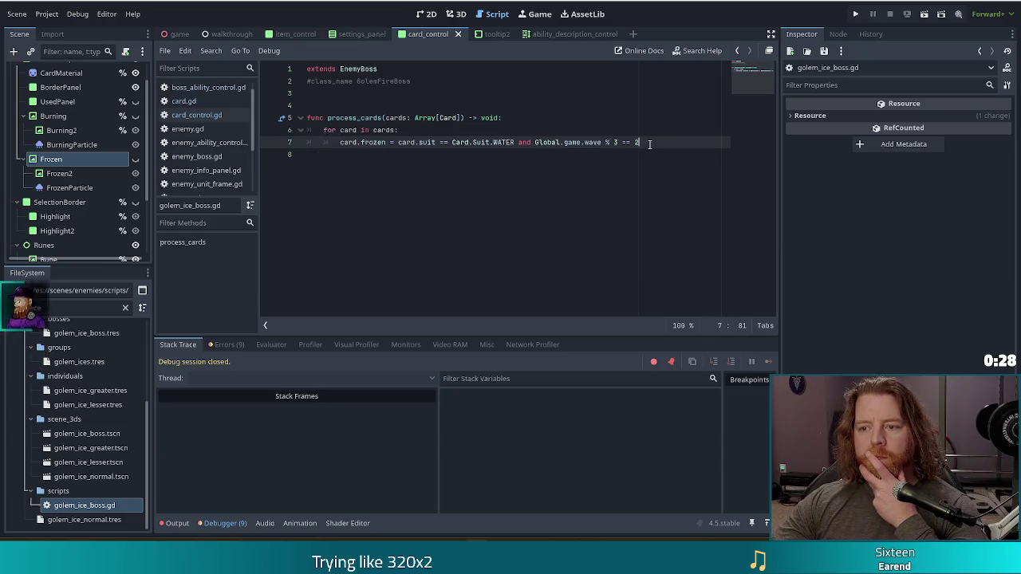
{"action": "left_click", "coordinate": [856, 14]}
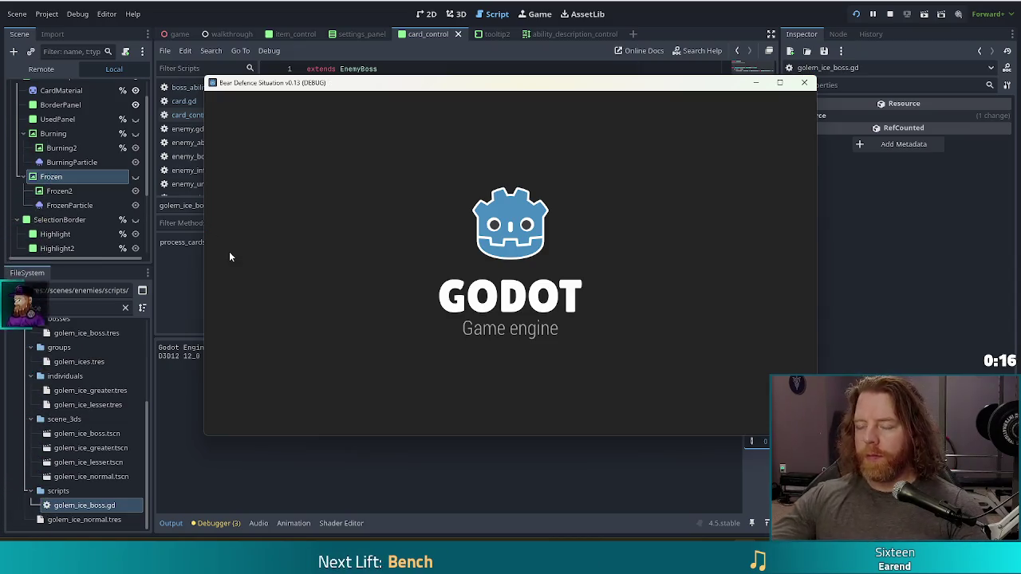
- Start a game, stop it after the null ability error, and open golem_ice_normal.tres
{"action": "left_click", "coordinate": [362, 267]}
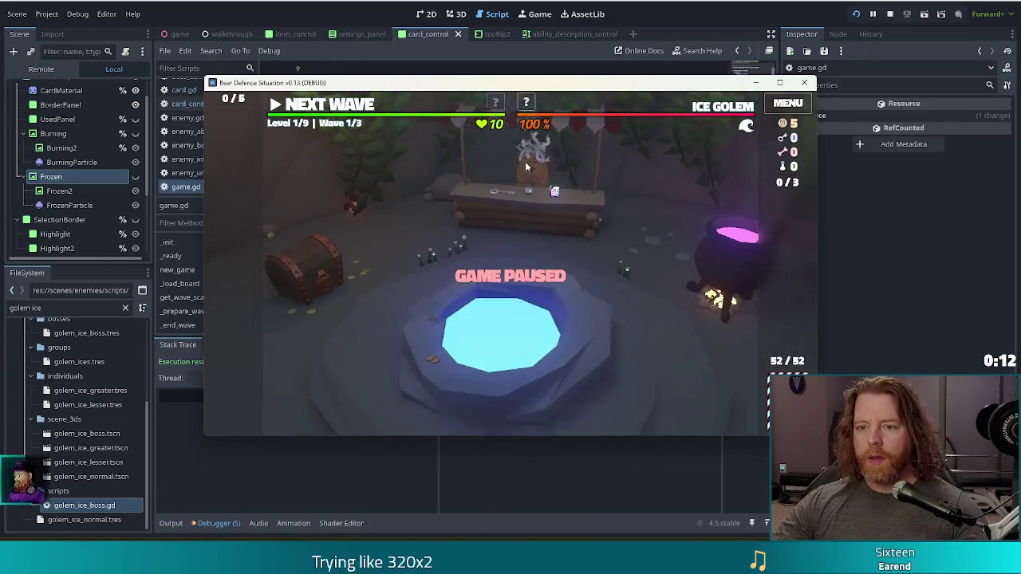
{"action": "left_click", "coordinate": [889, 14]}
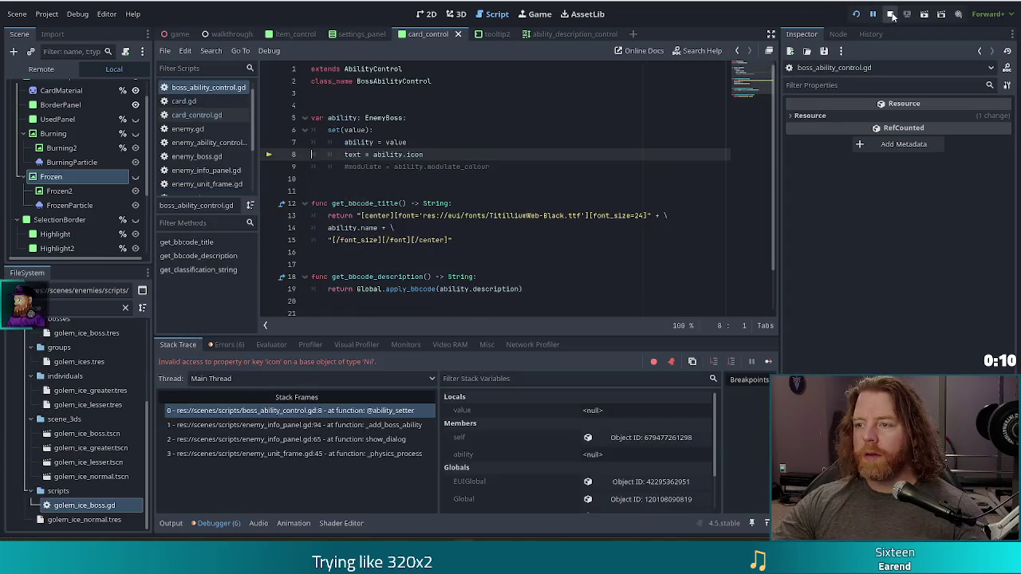
{"action": "left_click", "coordinate": [76, 307]}
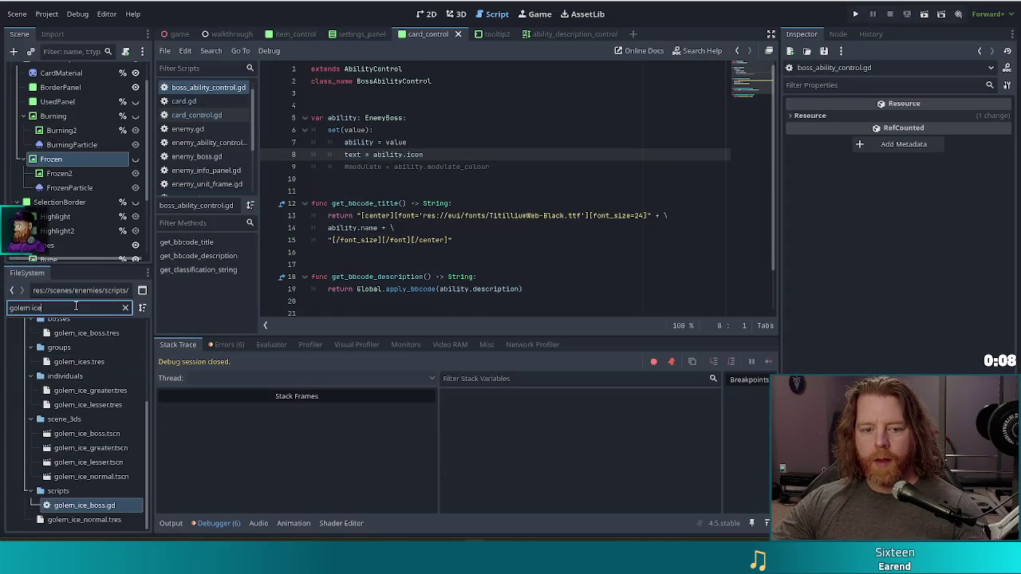
{"action": "left_click", "coordinate": [83, 520]}
- Add golem_ice_boss.tres as Bosses element 0 of the normal ice golem and save
{"action": "left_click", "coordinate": [954, 334]}
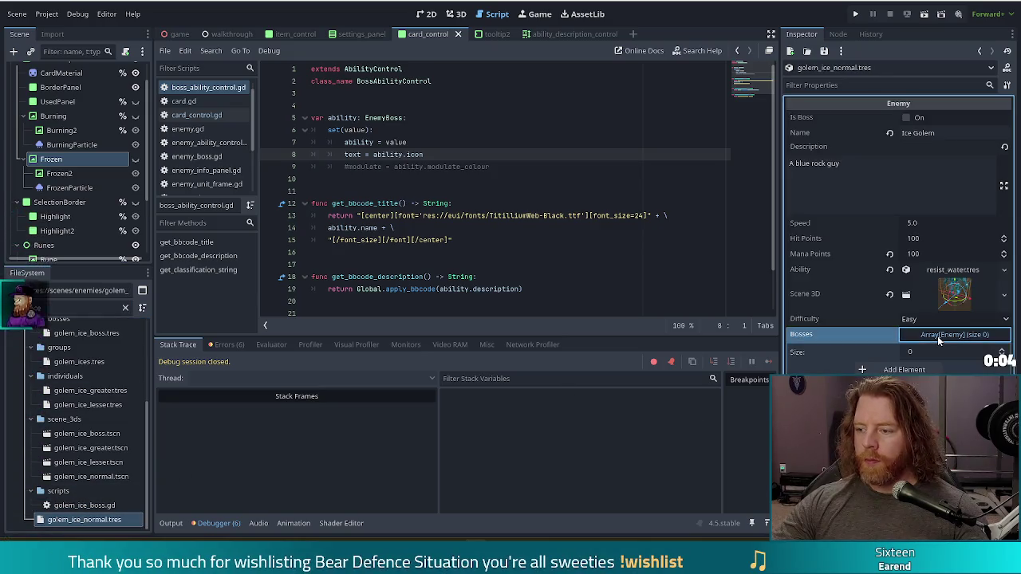
{"action": "left_click", "coordinate": [898, 369]}
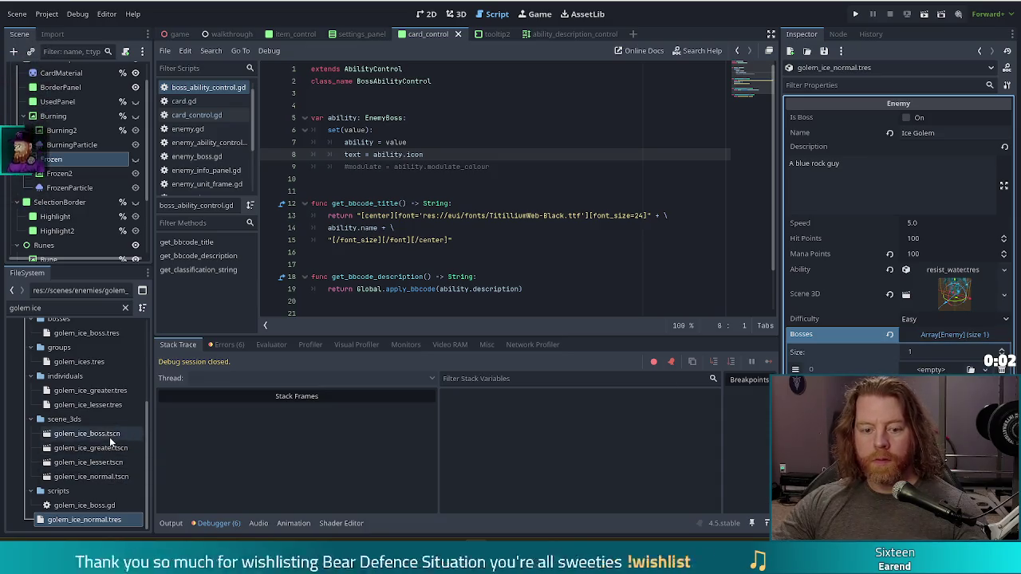
{"action": "scroll", "coordinate": [115, 347], "scroll_direction": "up", "scroll_amount": 1}
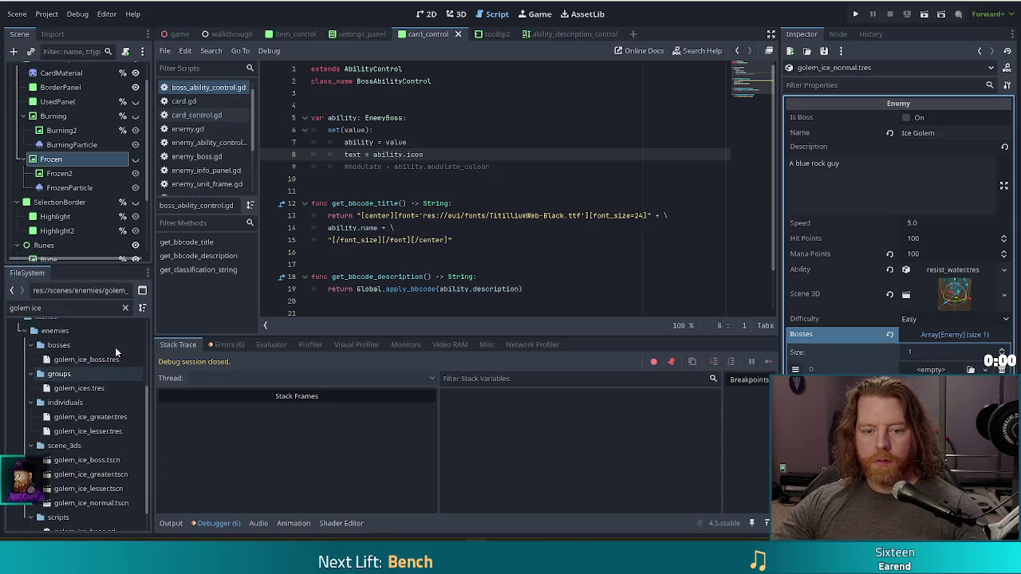
{"action": "left_click", "coordinate": [118, 360]}
{"action": "left_click_drag", "start_coordinate": [84, 359], "coordinate": [933, 369]}
{"action": "key", "text": "ctrl+s"}
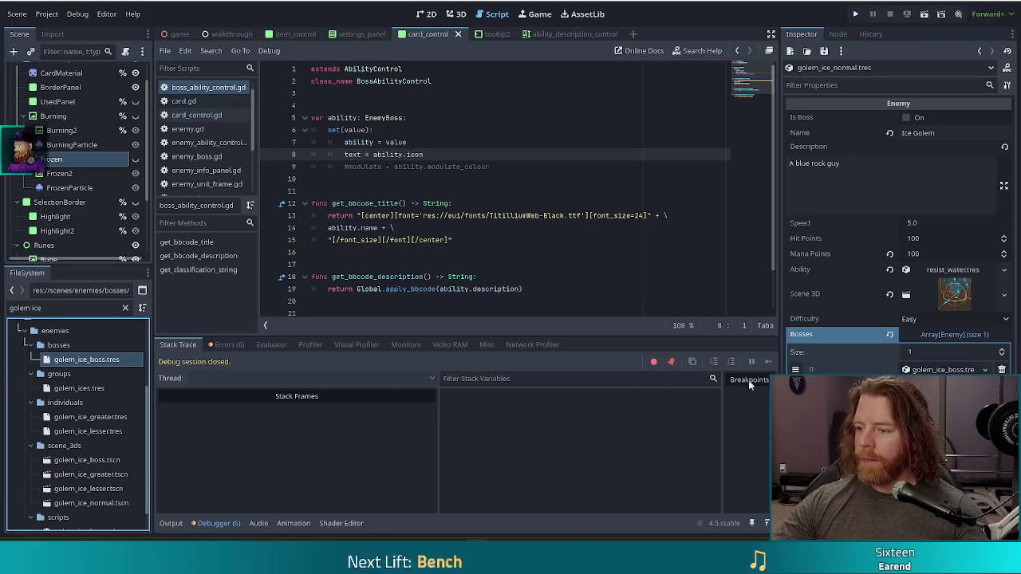
- Open golem_ice_boss.tres properties and give it the golem_ice_boss.gd script
{"action": "left_click", "coordinate": [89, 360]}
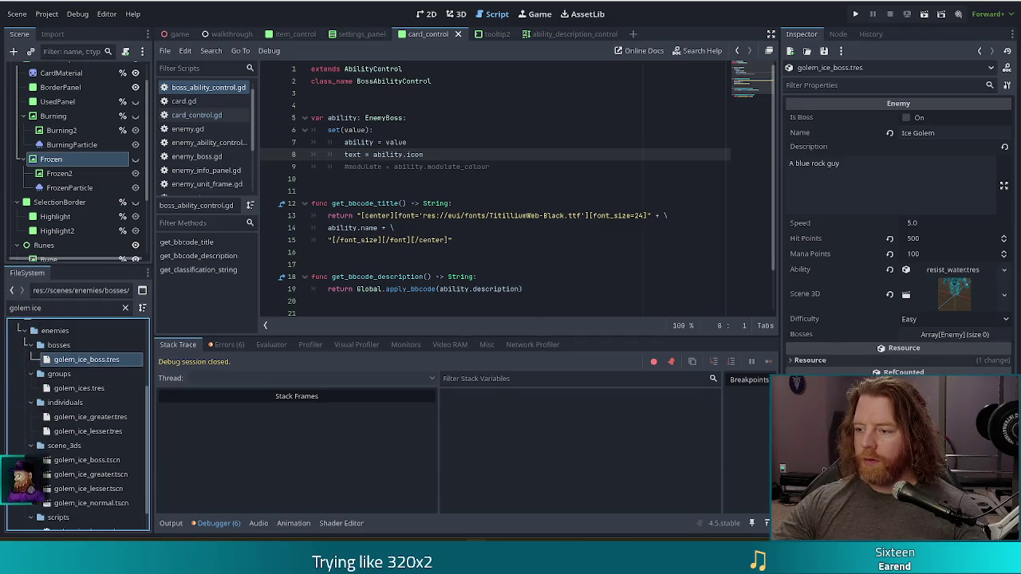
{"action": "scroll", "coordinate": [80, 478], "scroll_direction": "down", "scroll_amount": 1}
{"action": "left_click", "coordinate": [88, 506]}
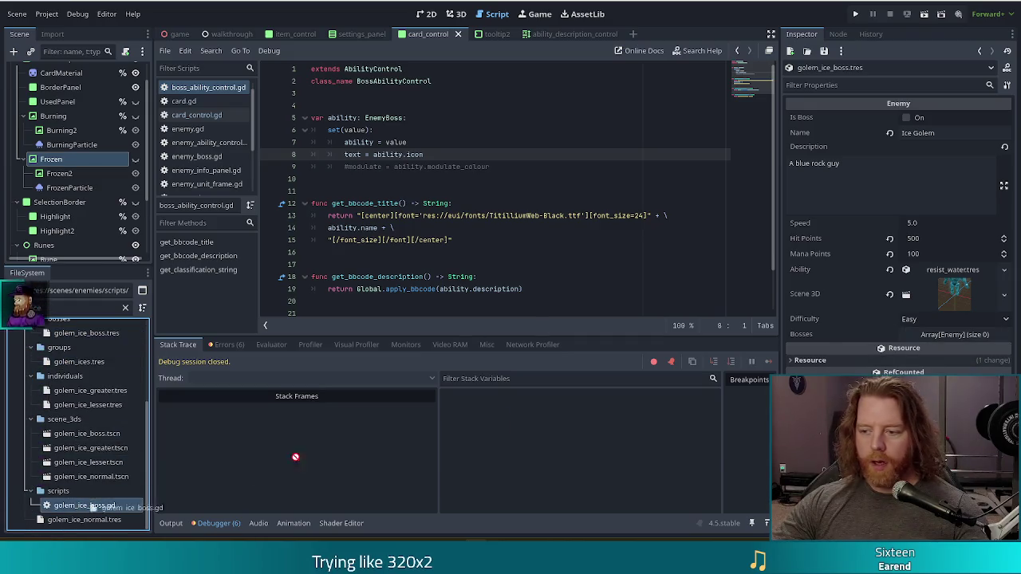
{"action": "left_click", "coordinate": [890, 266]}
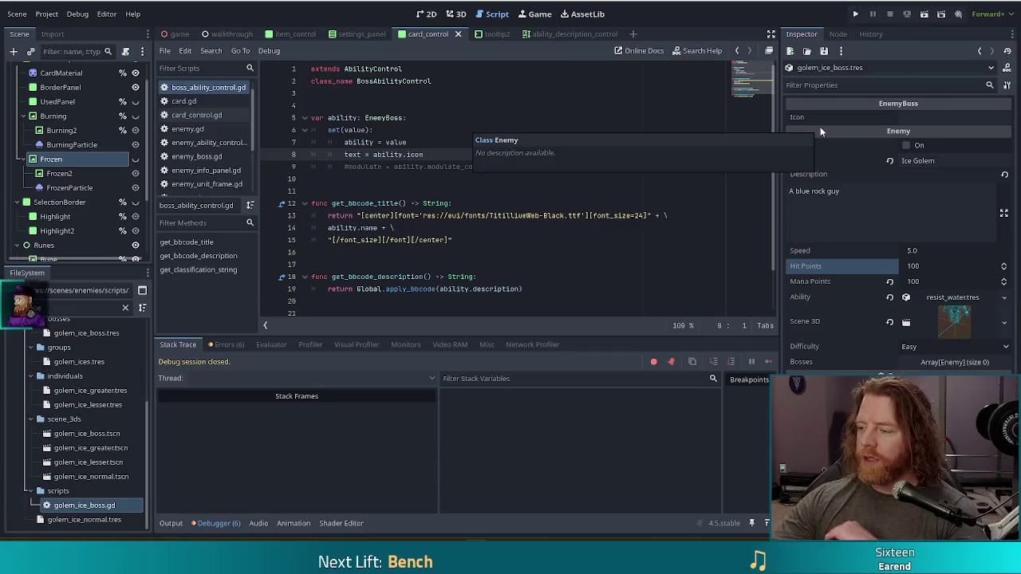
- Launch the project again to test the Ice Golem boss changes
{"action": "left_click", "coordinate": [855, 14]}
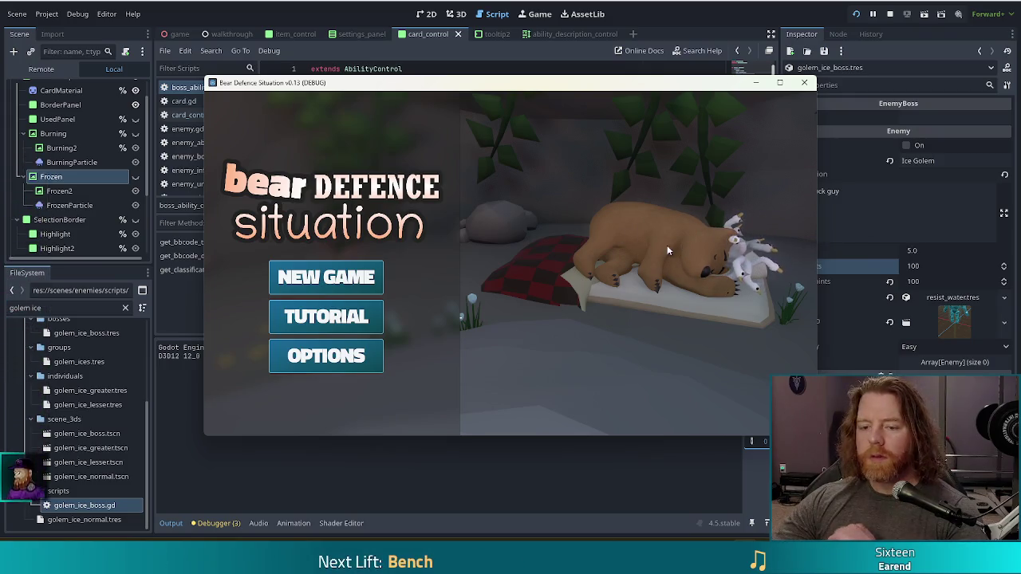
- Start a new game, set the enemy to golem_ice_normal via the console, and advance to the level map
{"action": "left_click", "coordinate": [302, 286]}
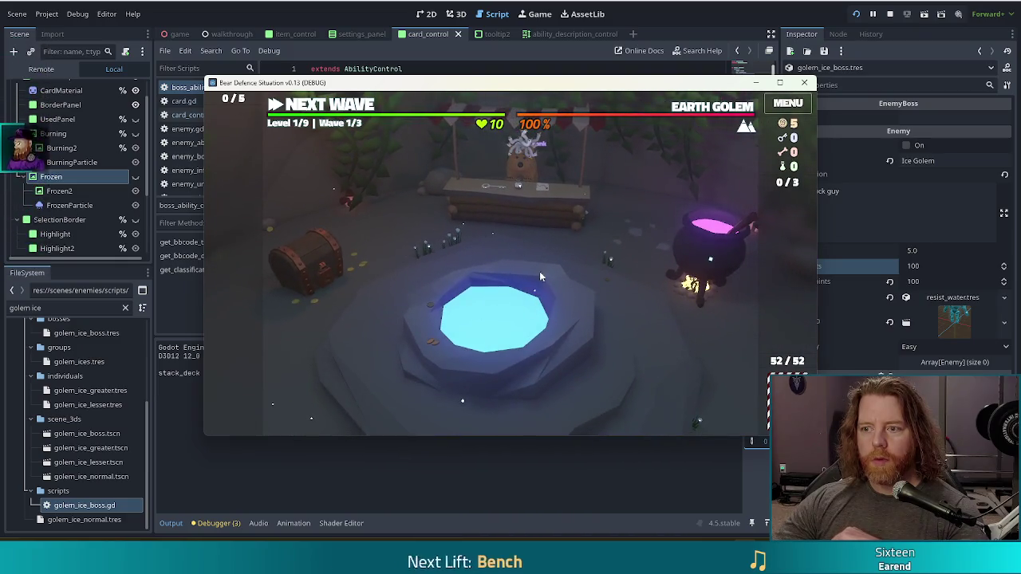
{"action": "key", "text": "grave"}
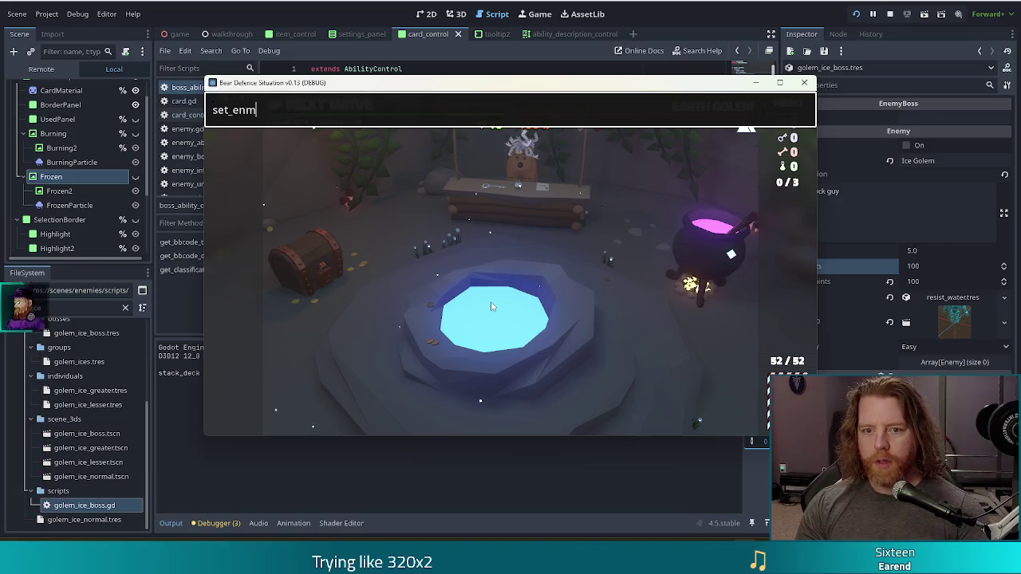
{"action": "type", "text": "emy golem_ice_normal"}
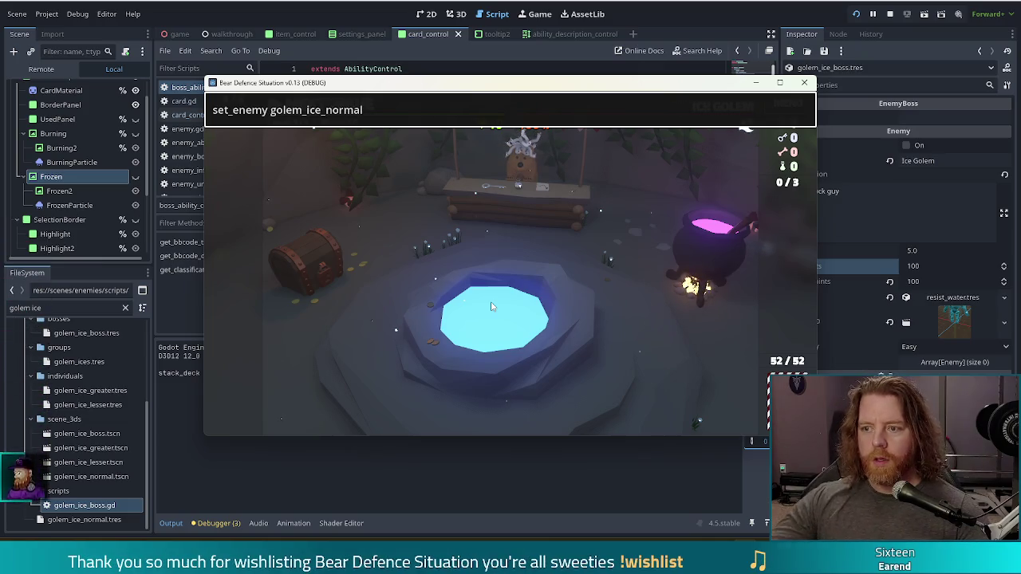
{"action": "key", "text": "Return"}
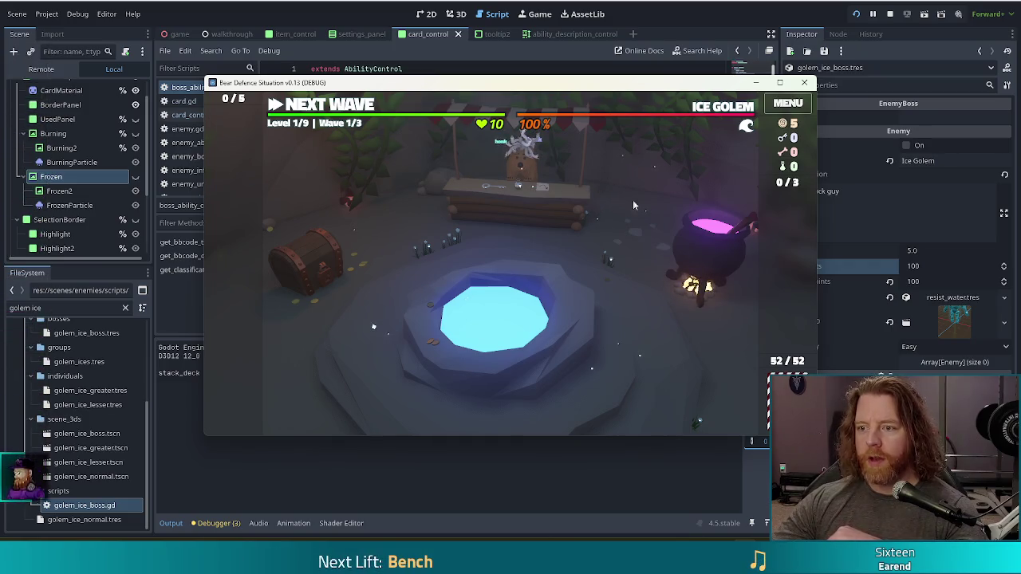
{"action": "mouse_move", "coordinate": [728, 110]}
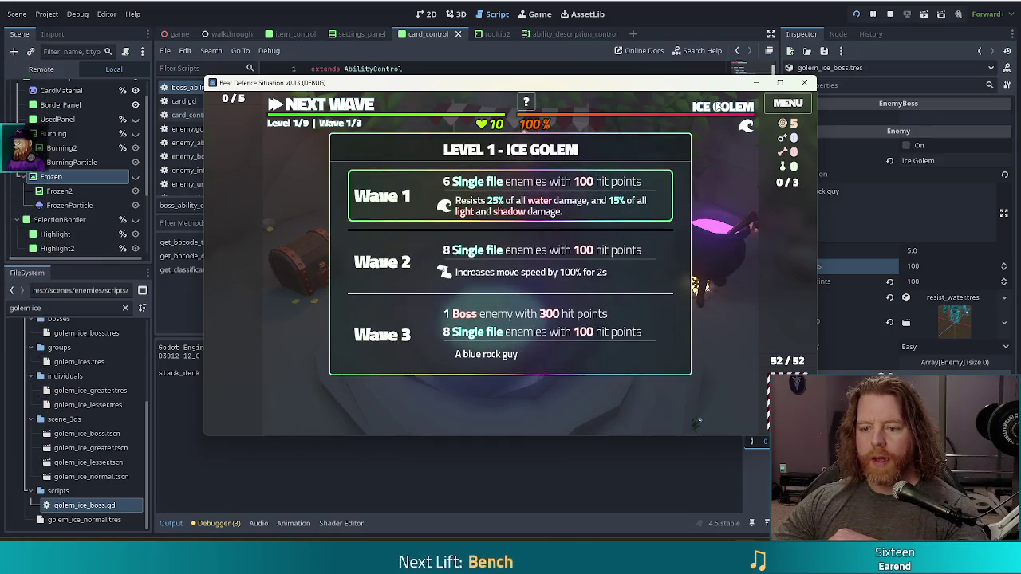
{"action": "left_click", "coordinate": [323, 106]}
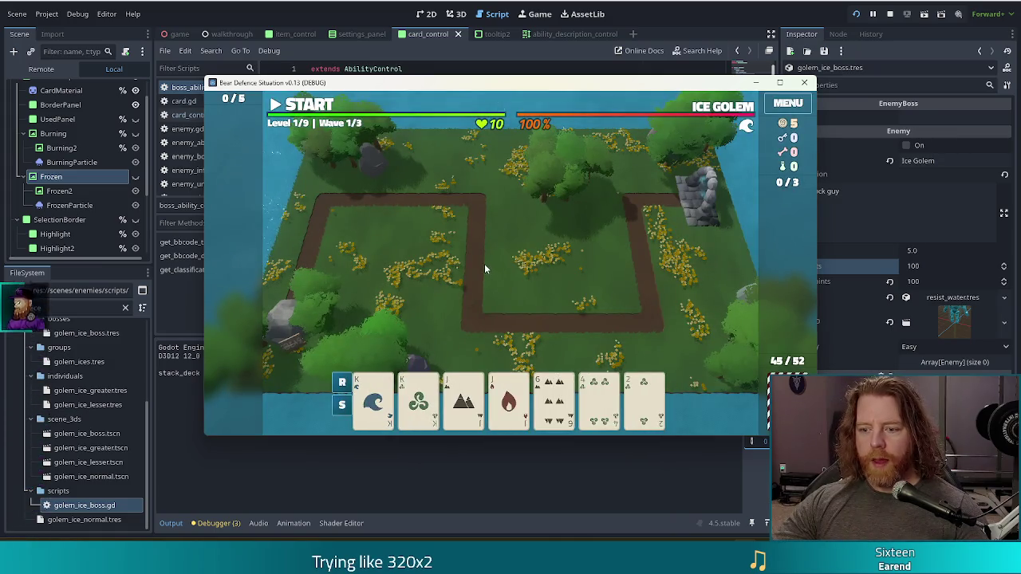
- Skip ahead to wave 3/3 with the k debug key, dismissing both Wave Complete summaries
{"action": "mouse_move", "coordinate": [376, 419]}
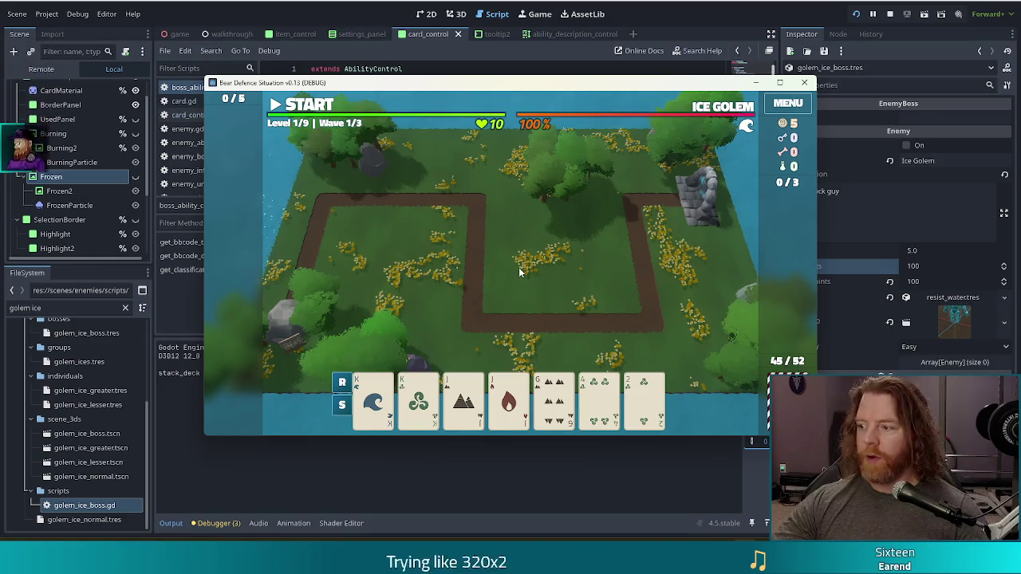
{"action": "key", "text": "k"}
{"action": "left_click", "coordinate": [515, 310]}
{"action": "key", "text": "k"}
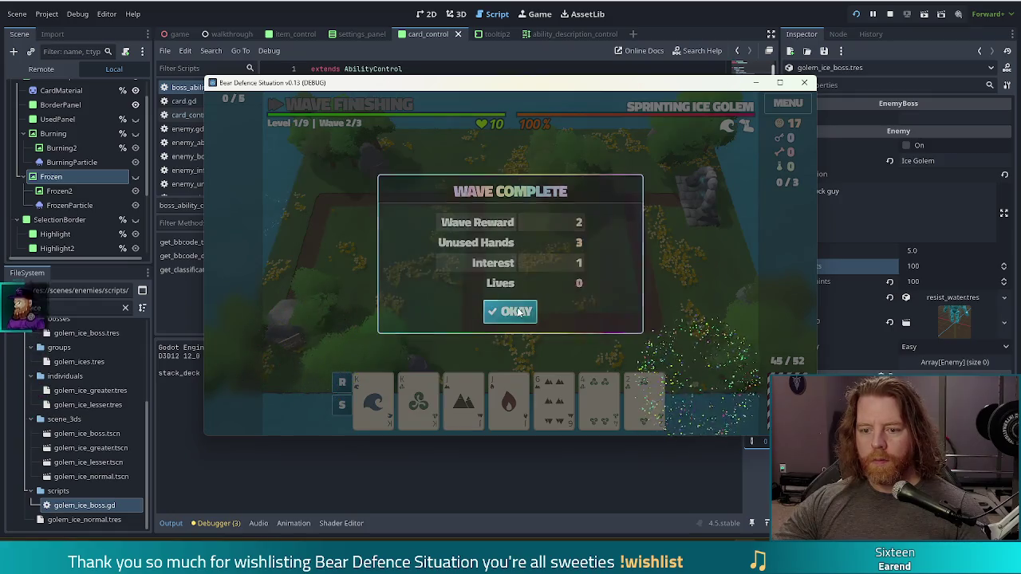
{"action": "left_click", "coordinate": [517, 308]}
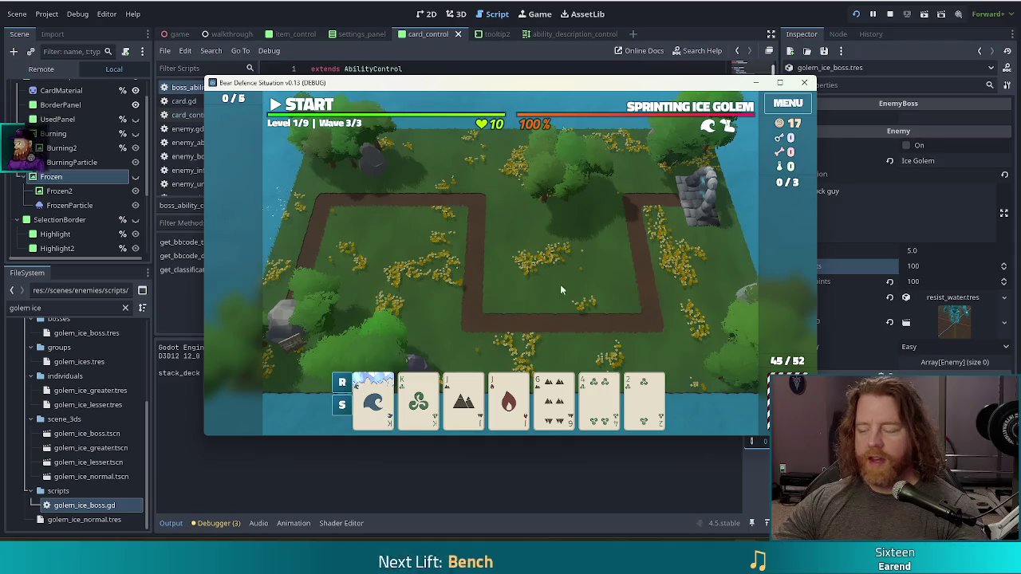
- Maximize the game window to show the frozen King of Water card full screen
{"action": "mouse_move", "coordinate": [376, 405]}
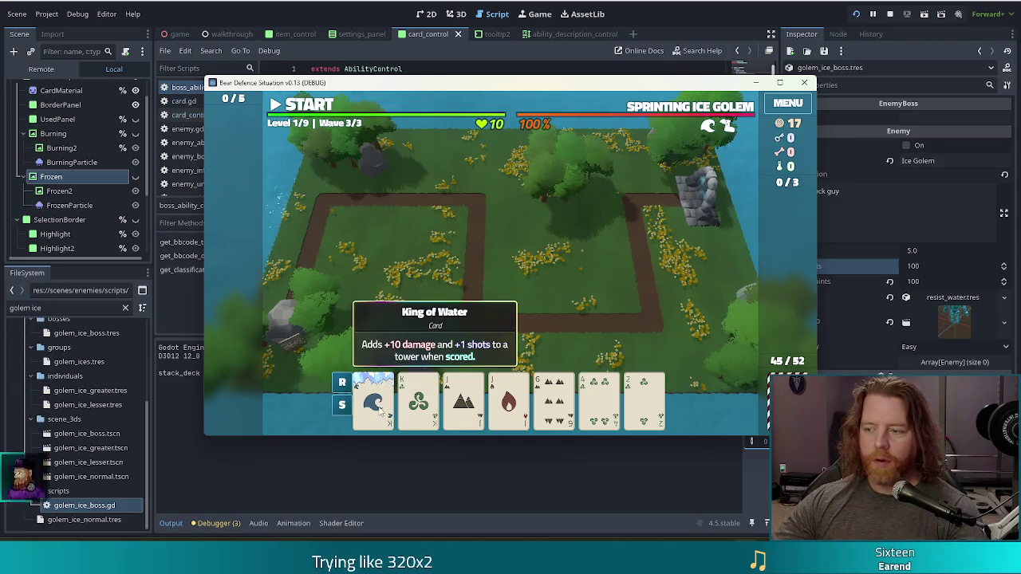
{"action": "left_click", "coordinate": [779, 83]}
{"action": "mouse_move", "coordinate": [257, 485]}
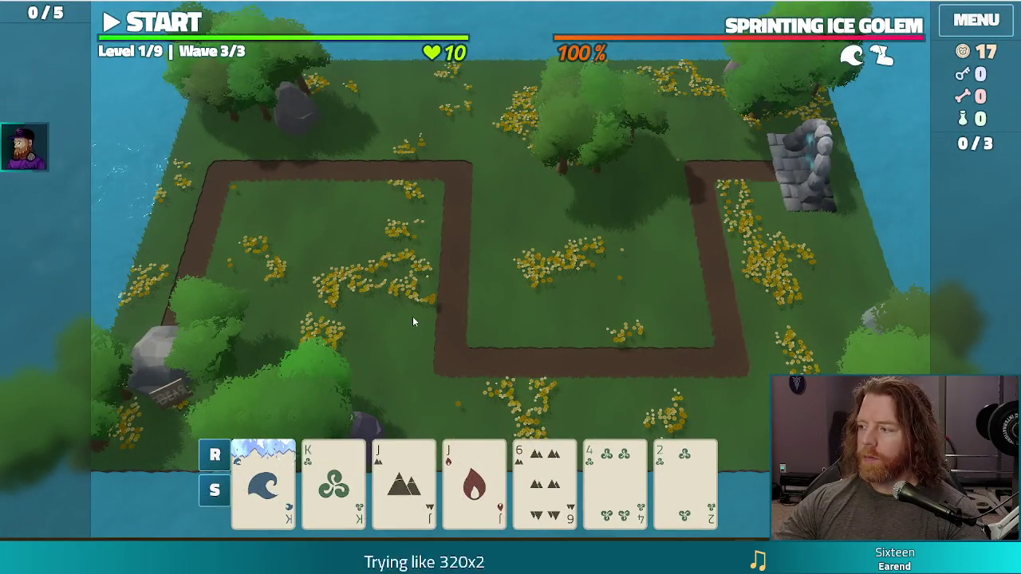
- Select the frozen King of Water card, reselecting it until the Ballista Tower build panel appears
{"action": "left_click", "coordinate": [275, 495]}
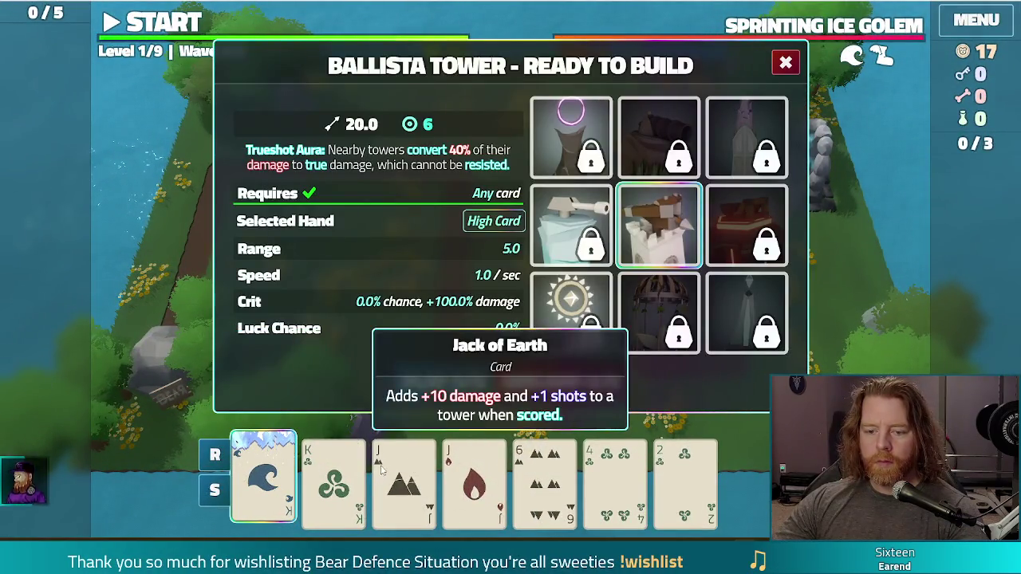
{"action": "mouse_move", "coordinate": [291, 488]}
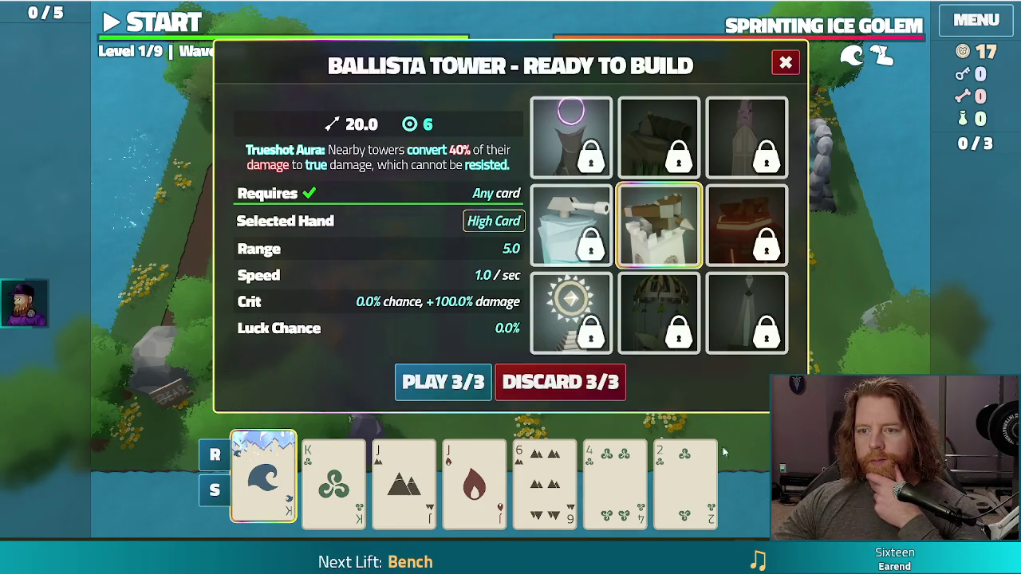
{"action": "left_click", "coordinate": [275, 472]}
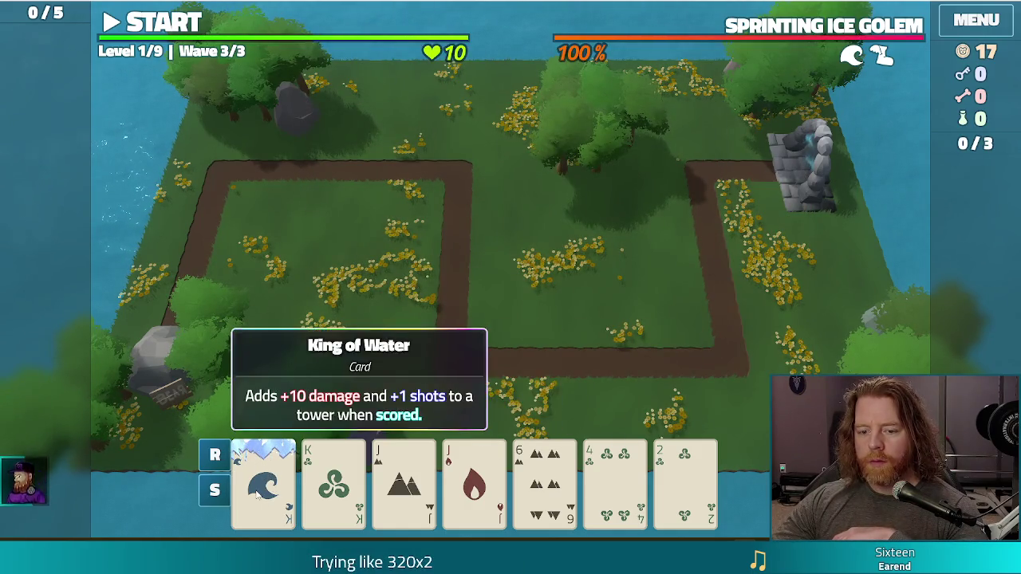
{"action": "left_click", "coordinate": [258, 493]}
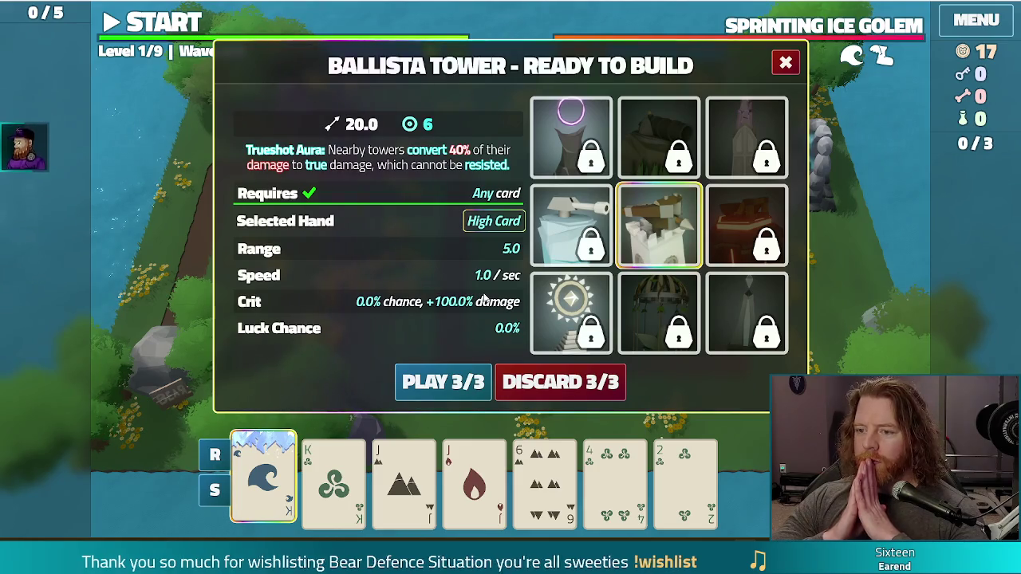
{"action": "key", "text": "Escape"}
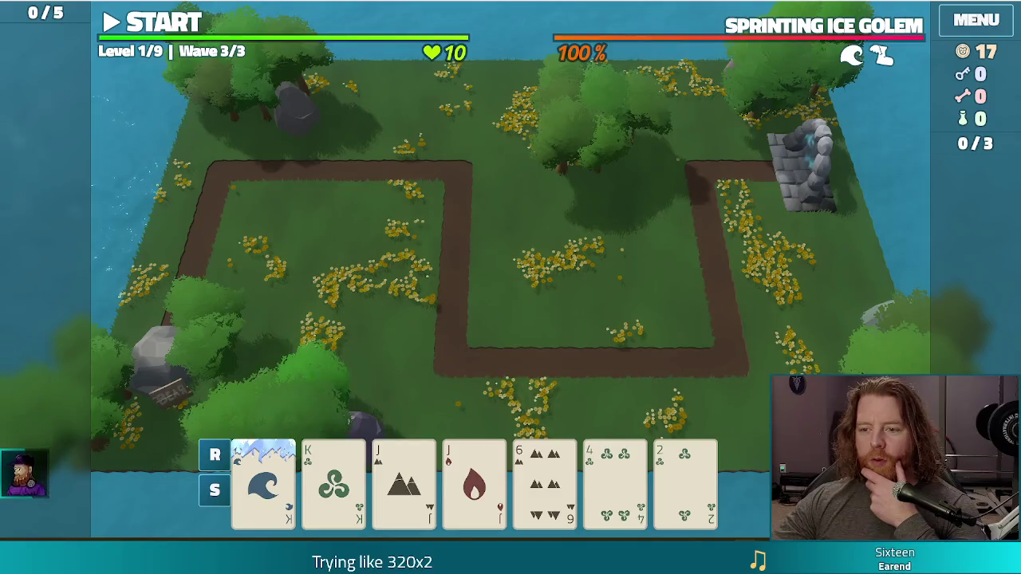
{"action": "mouse_move", "coordinate": [233, 487]}
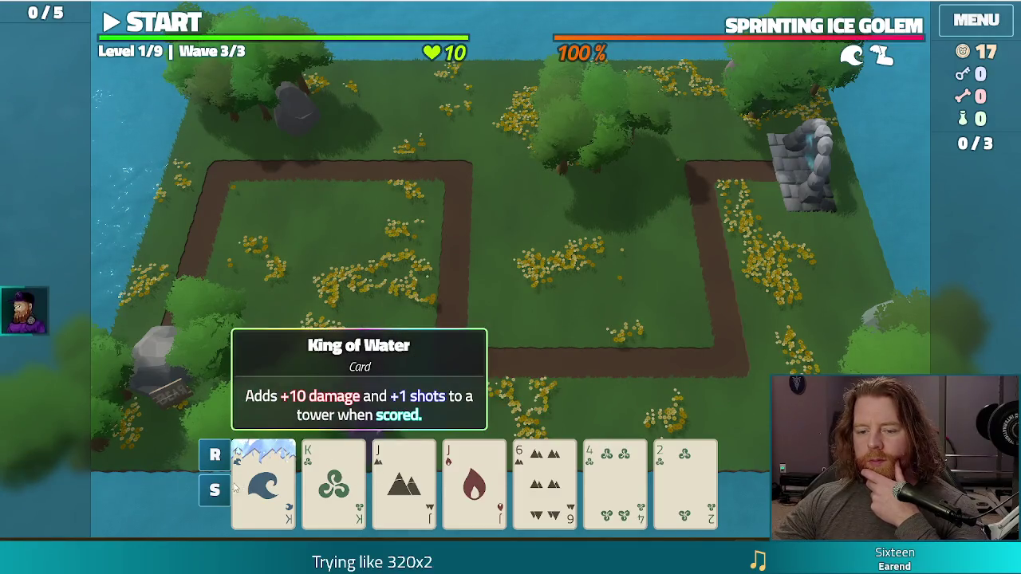
{"action": "left_click", "coordinate": [279, 484]}
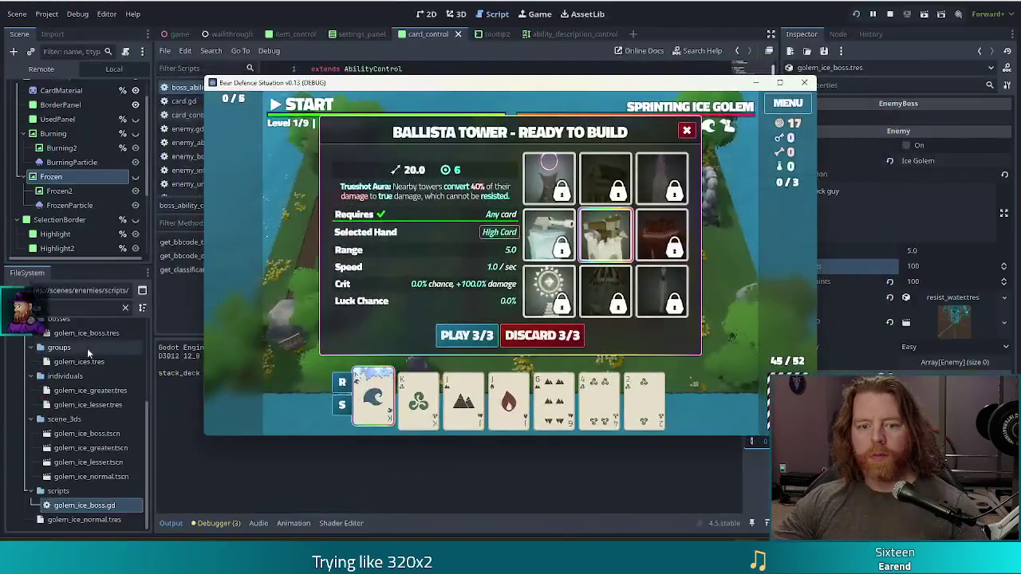
- Back in the editor, filter the FileSystem for 'free' and select freezing.tres
{"action": "left_click", "coordinate": [4, 289]}
{"action": "key", "text": "BackSpace"}
{"action": "type", "text": "froze"}
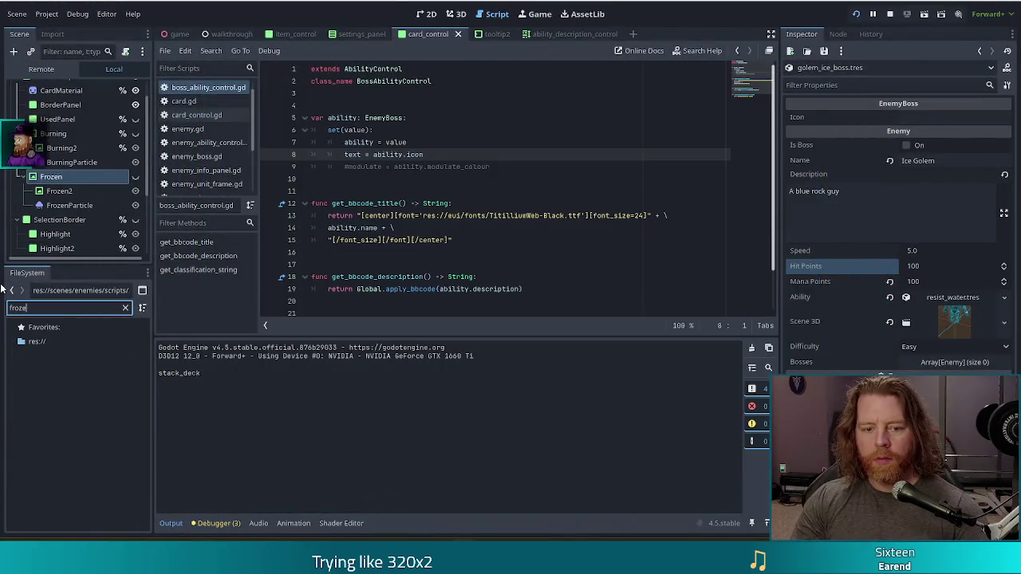
{"action": "type", "text": "free"}
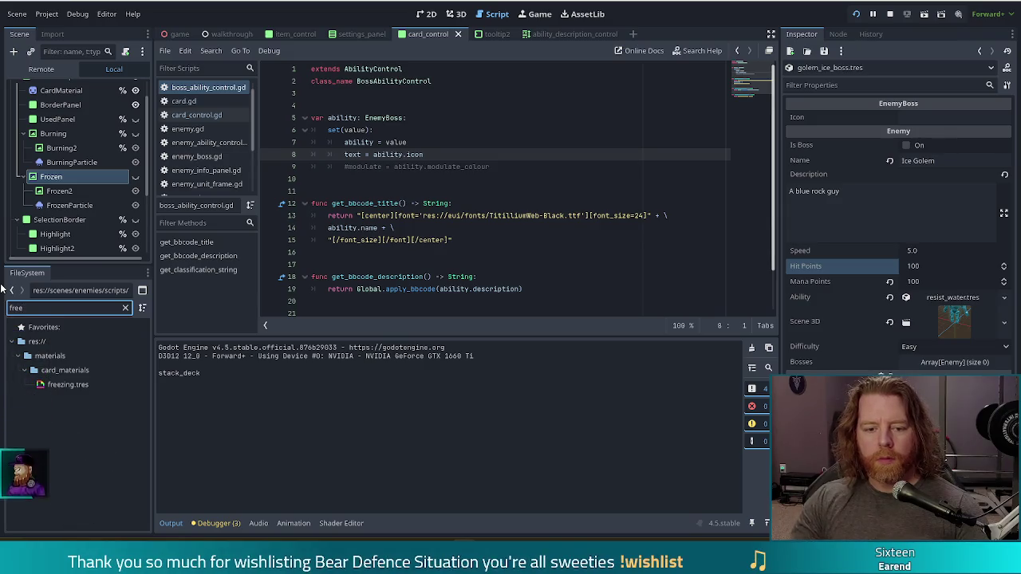
{"action": "left_click", "coordinate": [69, 386]}
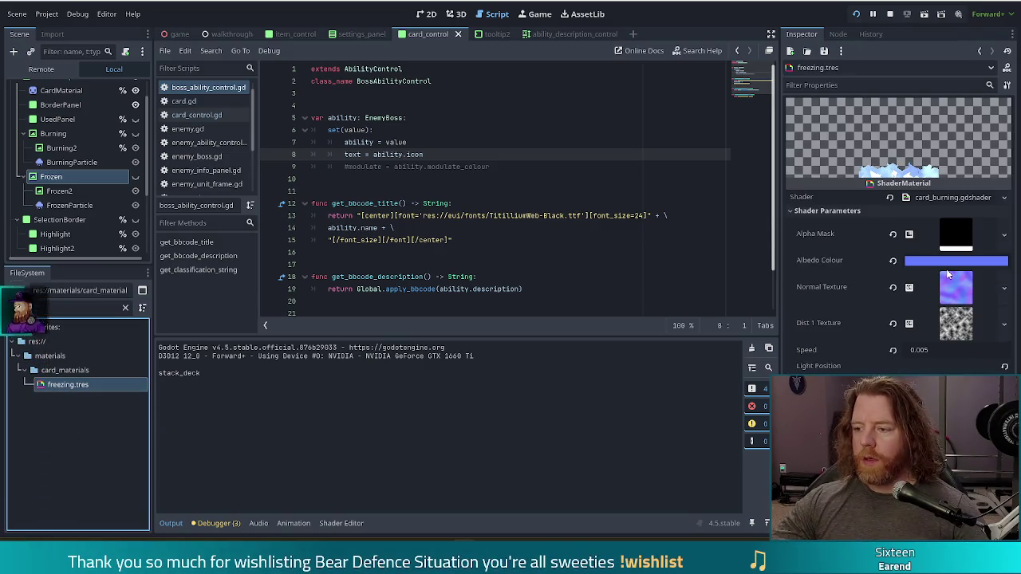
- Change the shader Speed to 0.008, save, and return to the full-screen game
{"action": "left_click", "coordinate": [940, 351]}
{"action": "key", "text": "BackSpace"}
{"action": "type", "text": "8"}
{"action": "key", "text": "ctrl+s"}
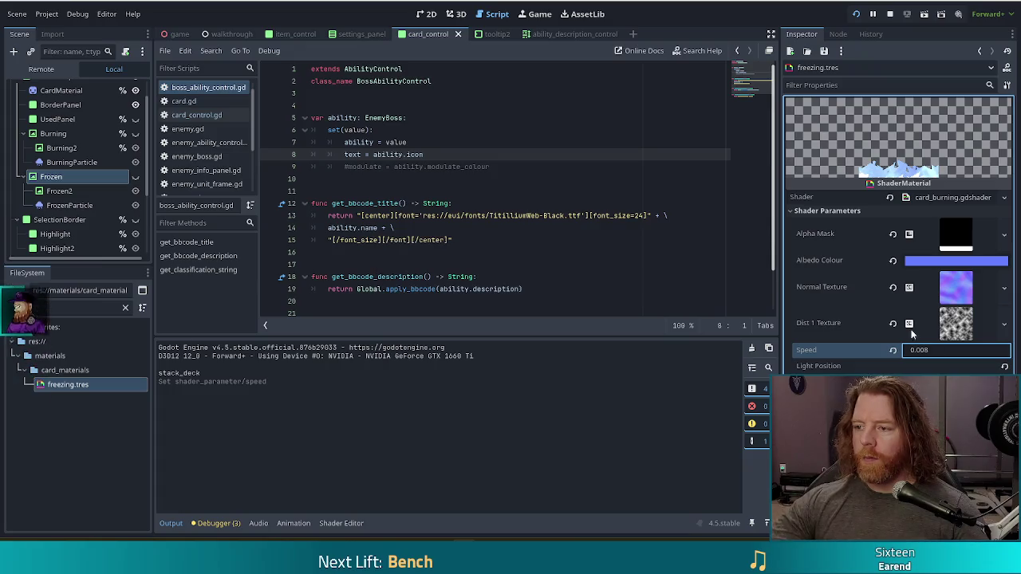
{"action": "key", "text": "alt+Tab"}
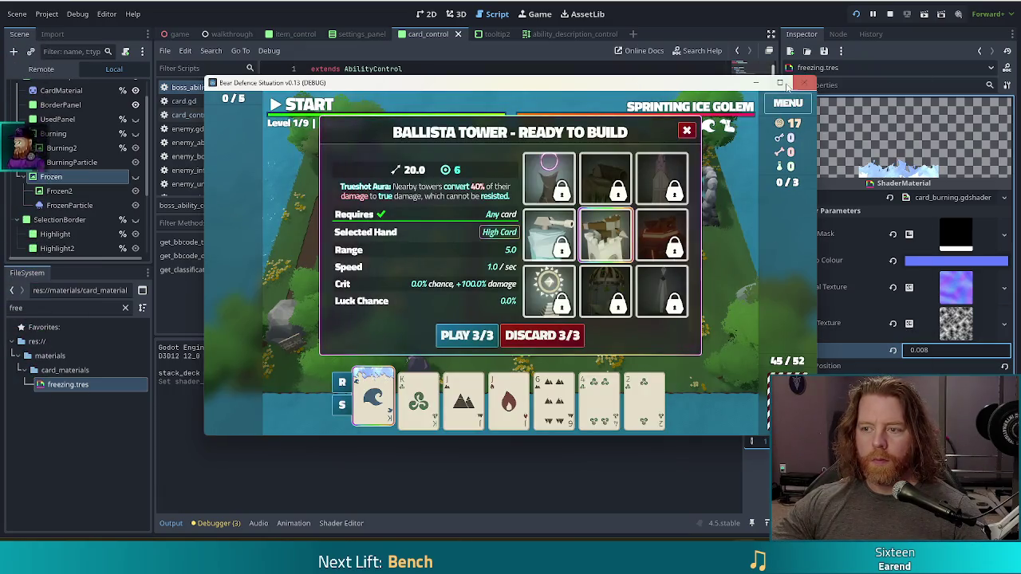
{"action": "left_click", "coordinate": [781, 84]}
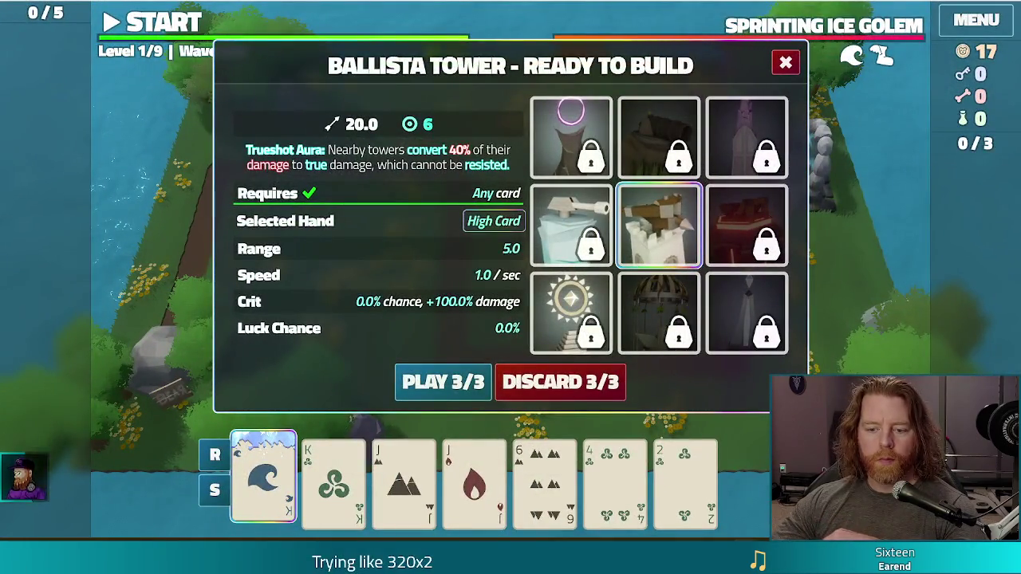
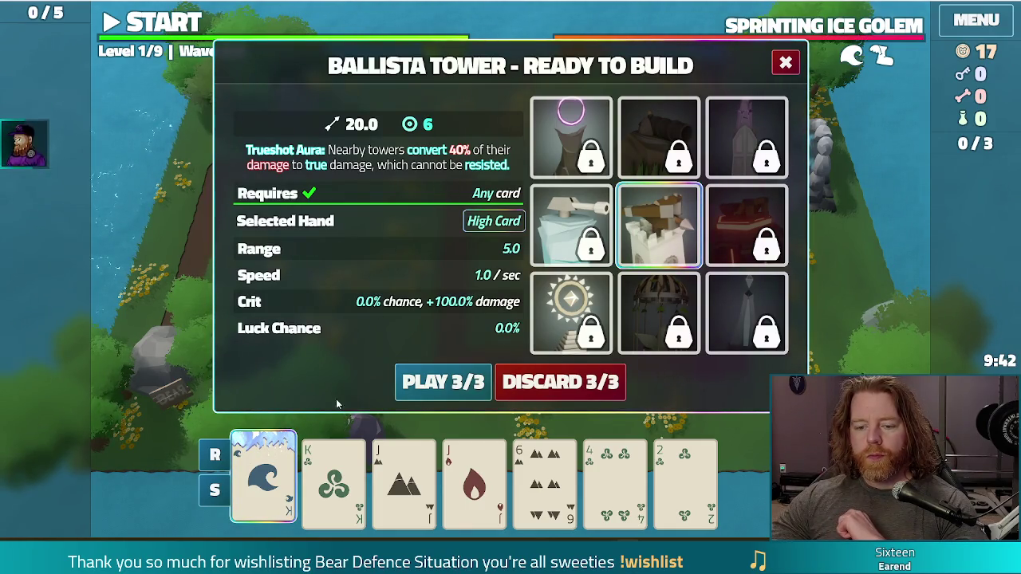
- Close the Ballista Tower build dialog and select the King of Water card
{"action": "mouse_move", "coordinate": [277, 486]}
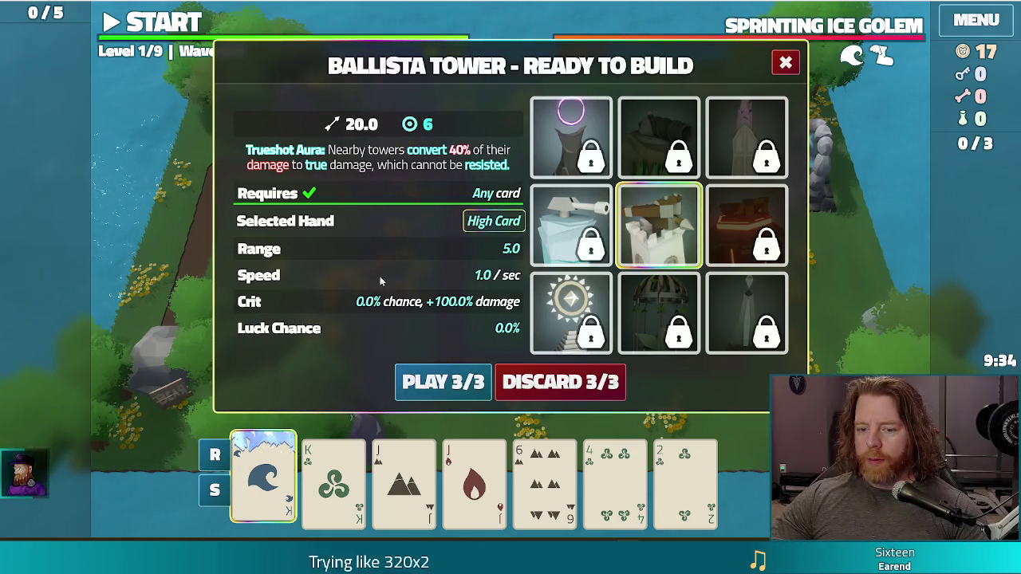
{"action": "left_click", "coordinate": [786, 65]}
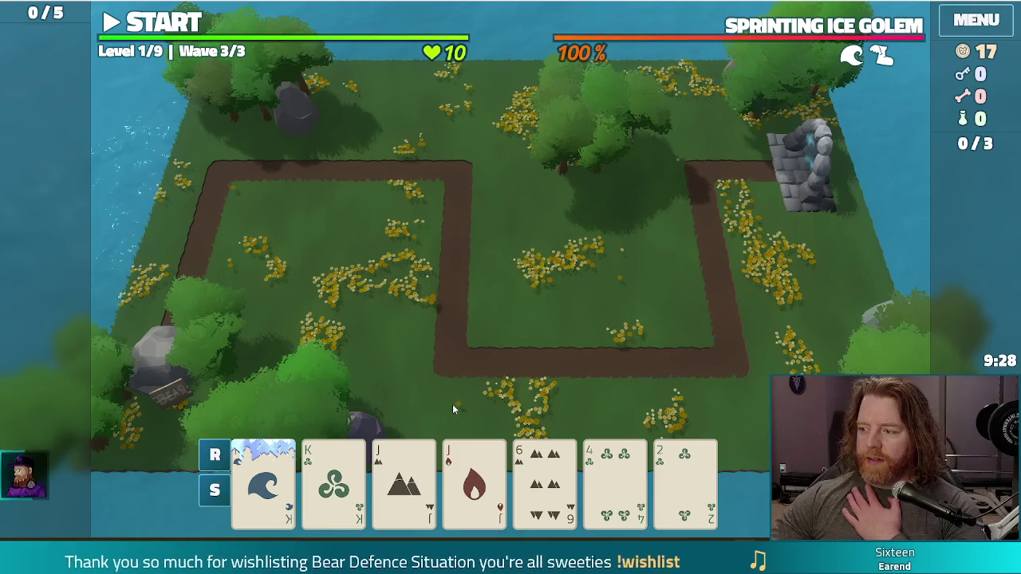
{"action": "mouse_move", "coordinate": [258, 503]}
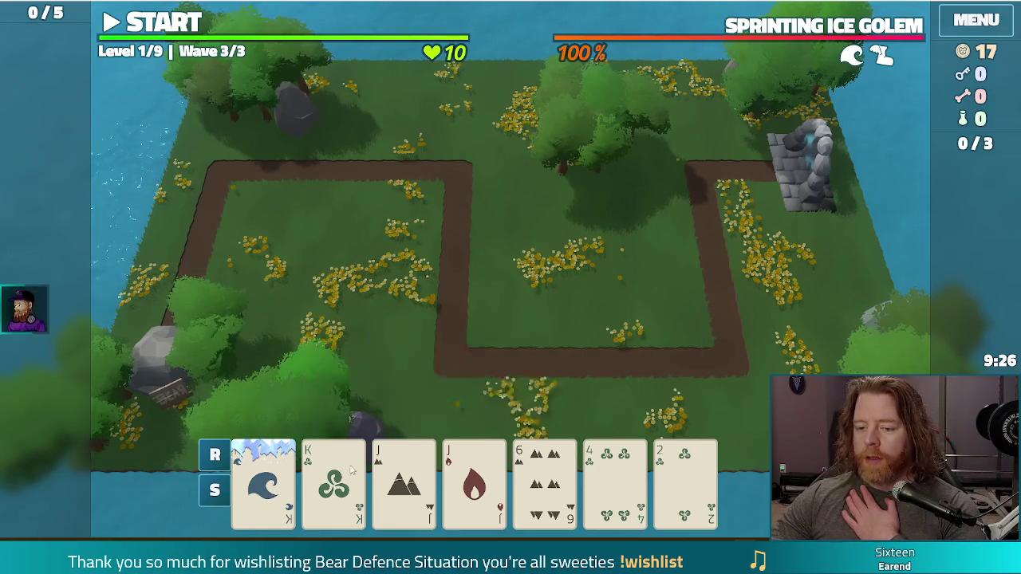
{"action": "left_click", "coordinate": [271, 492]}
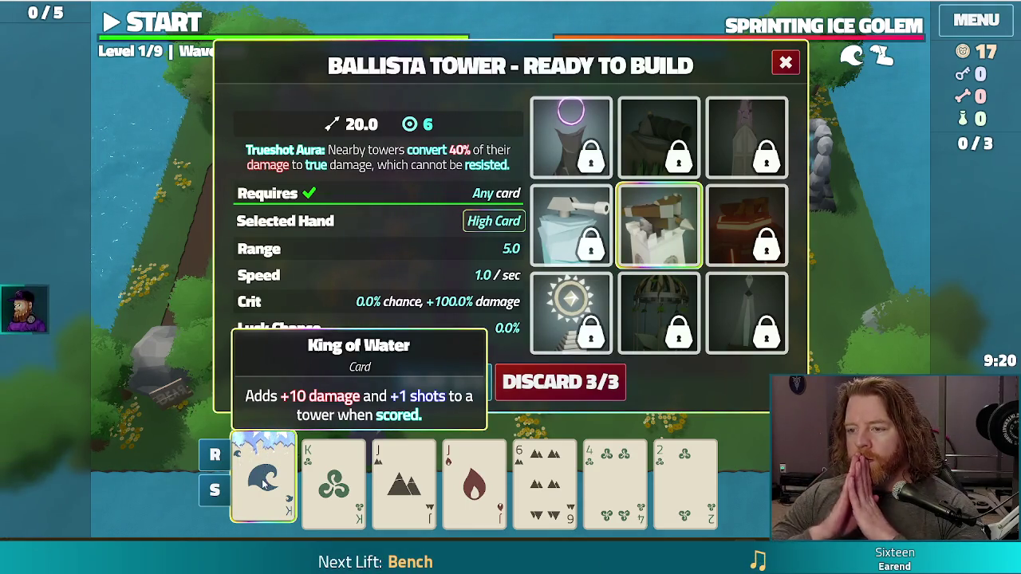
- Toggle the King of Water card selection five times, then stop the game
{"action": "left_click", "coordinate": [263, 481]}
{"action": "left_click", "coordinate": [263, 481]}
{"action": "left_click", "coordinate": [263, 481]}
{"action": "left_click", "coordinate": [263, 481]}
{"action": "left_click", "coordinate": [263, 481]}
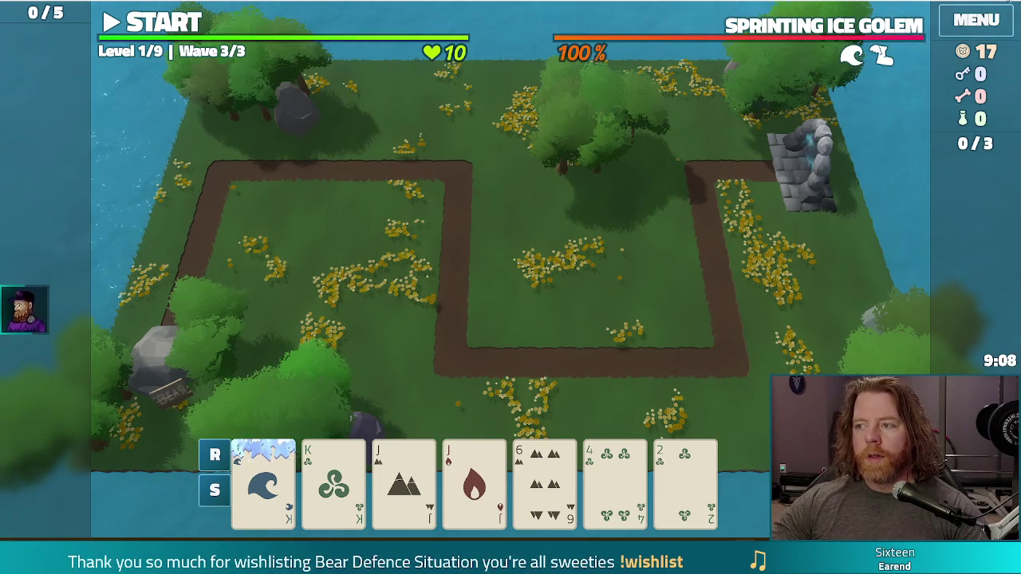
{"action": "left_click", "coordinate": [1009, 5]}
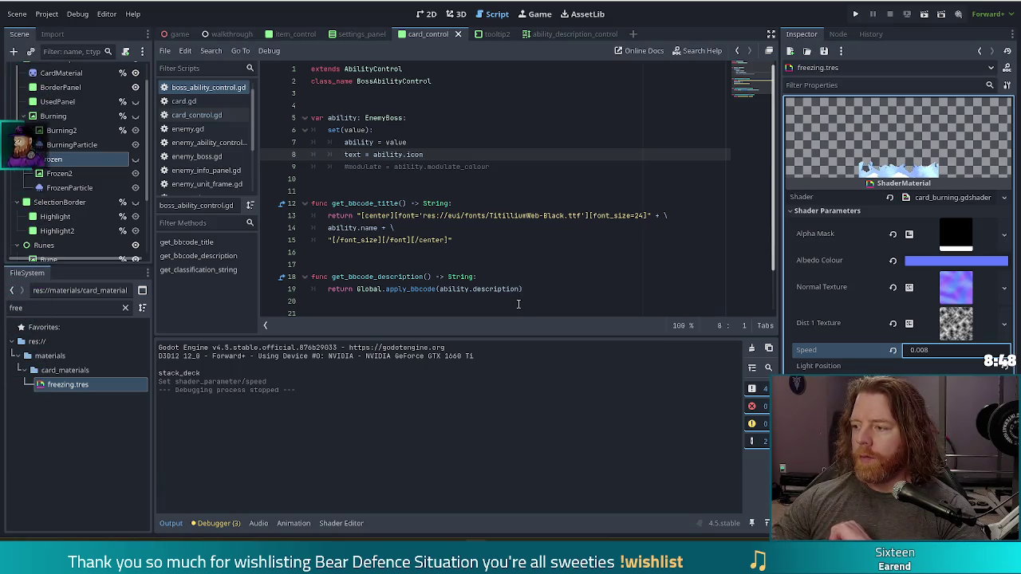
{"action": "left_click", "coordinate": [467, 215]}
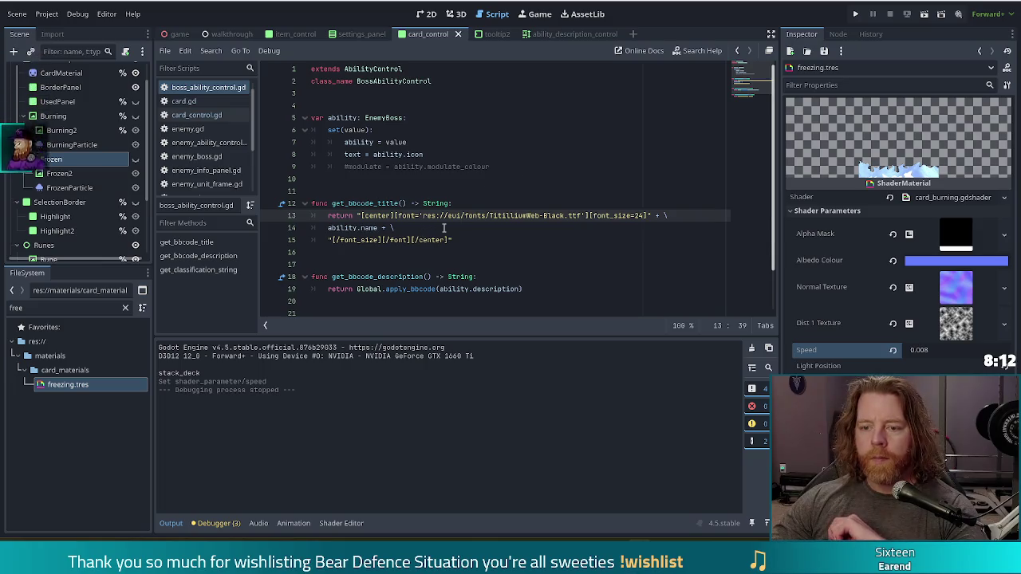
- Check the ends of script lines 14 and 15, then run the project to test the cards
{"action": "left_click", "coordinate": [444, 228]}
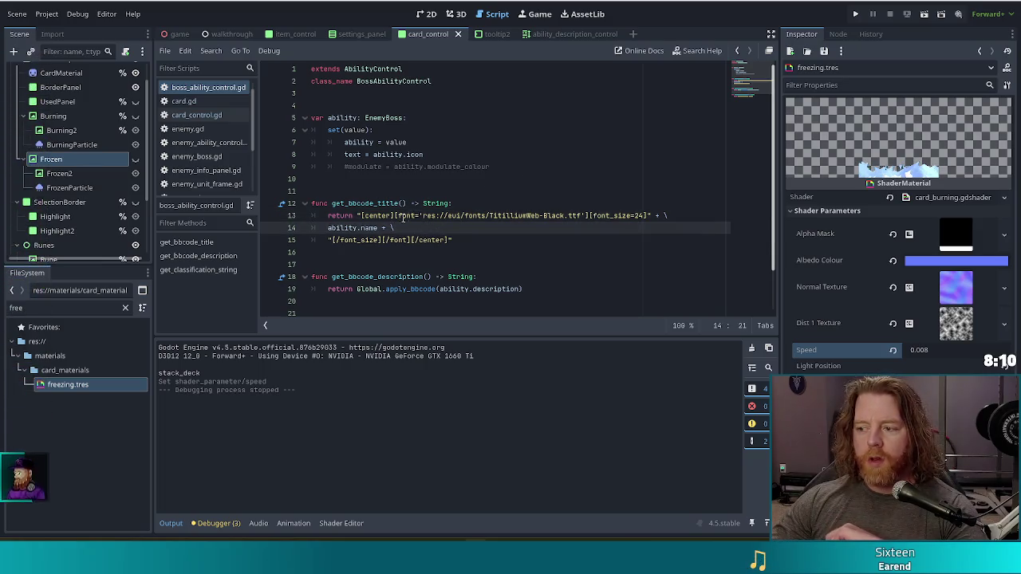
{"action": "mouse_move", "coordinate": [381, 227]}
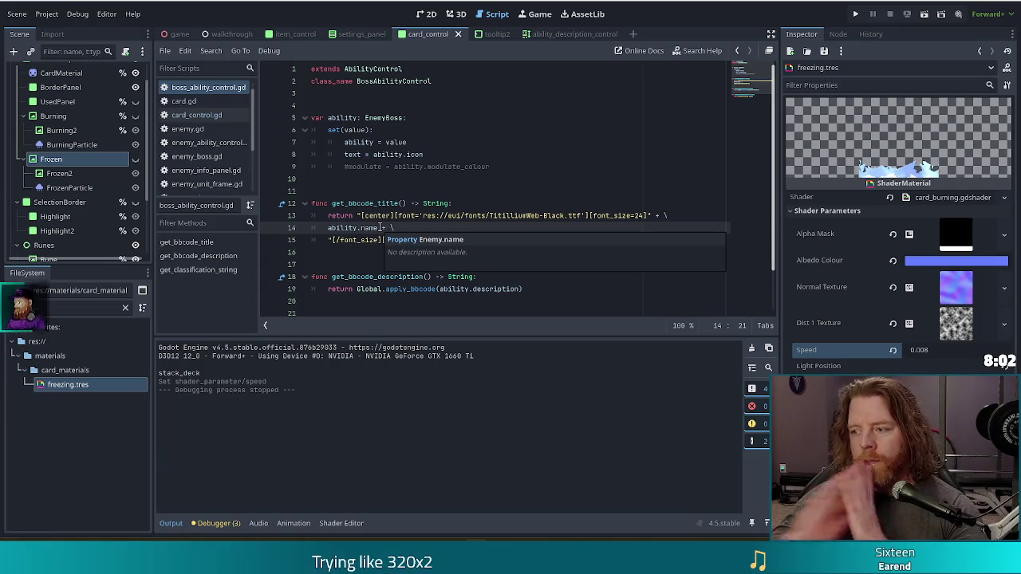
{"action": "left_click", "coordinate": [469, 239]}
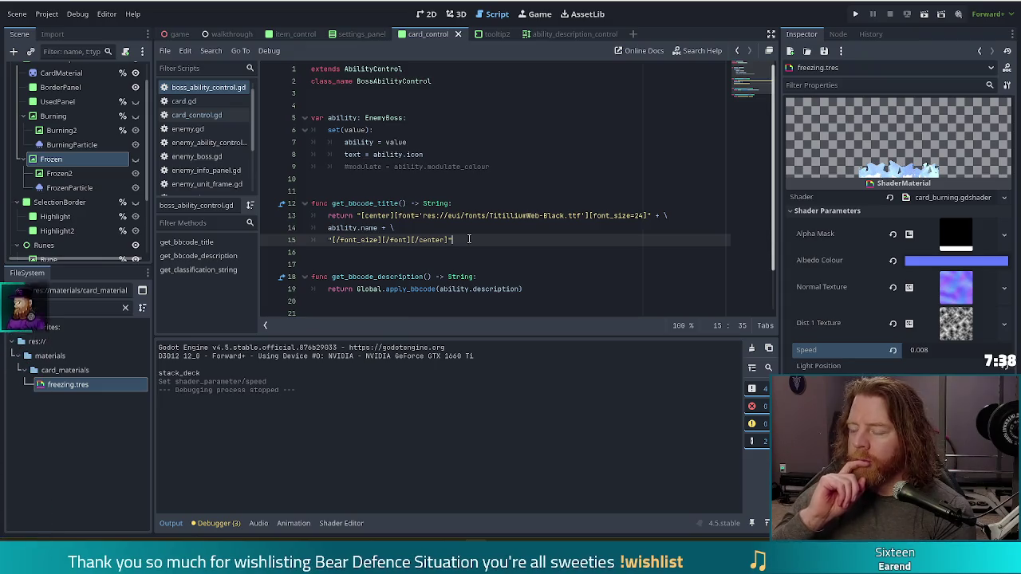
{"action": "left_click", "coordinate": [855, 14]}
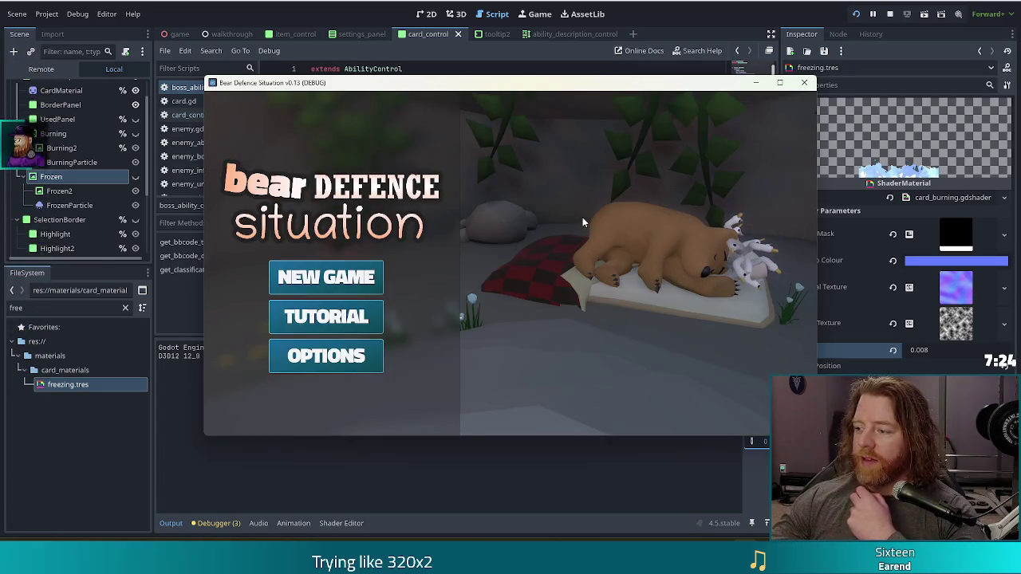
- Start a new game, run 'set_enemy golem_ice_normal' in the console, then select both nines
{"action": "left_click", "coordinate": [364, 277]}
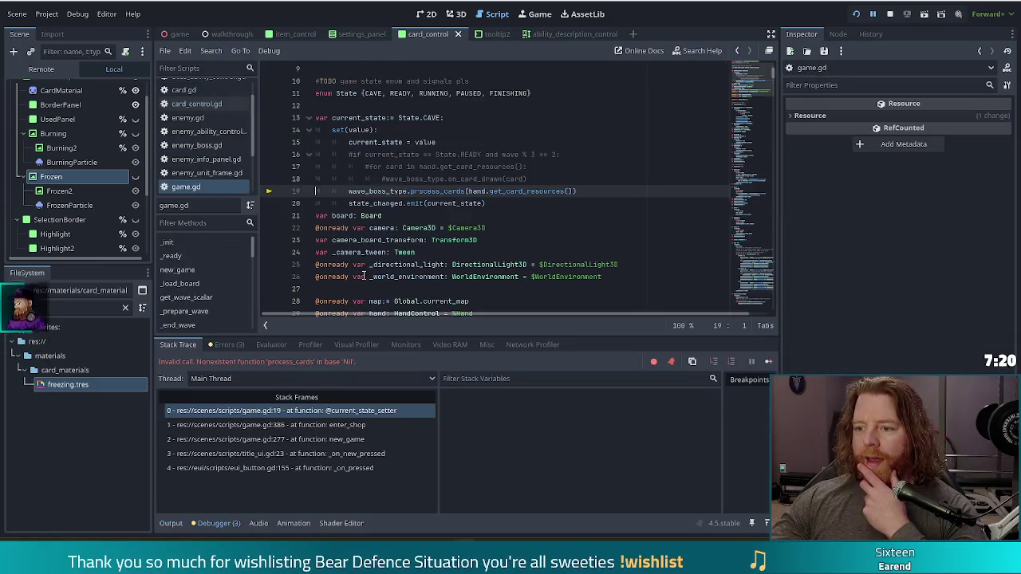
{"action": "left_click", "coordinate": [768, 361]}
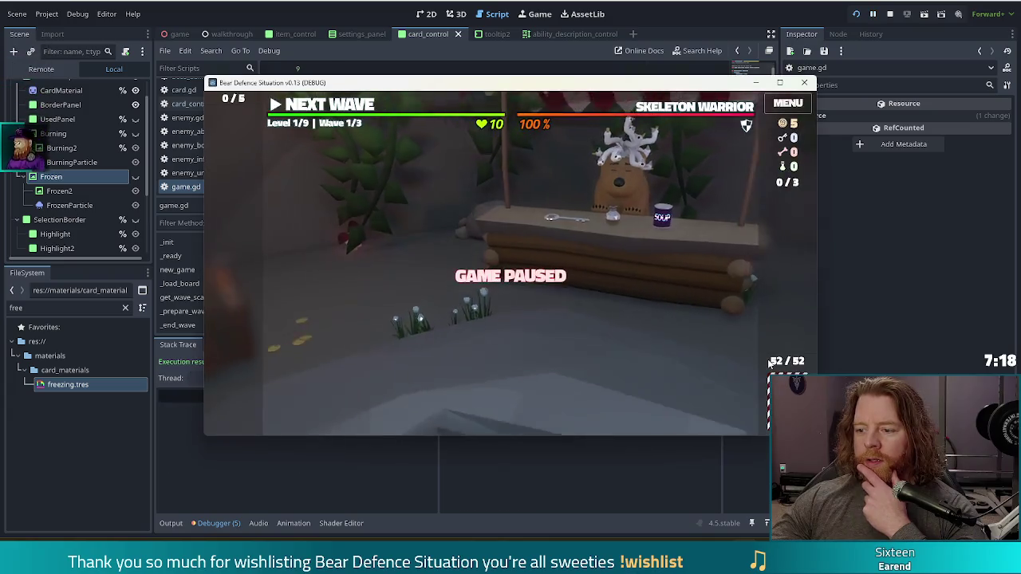
{"action": "key", "text": "grave"}
{"action": "type", "text": "se"}
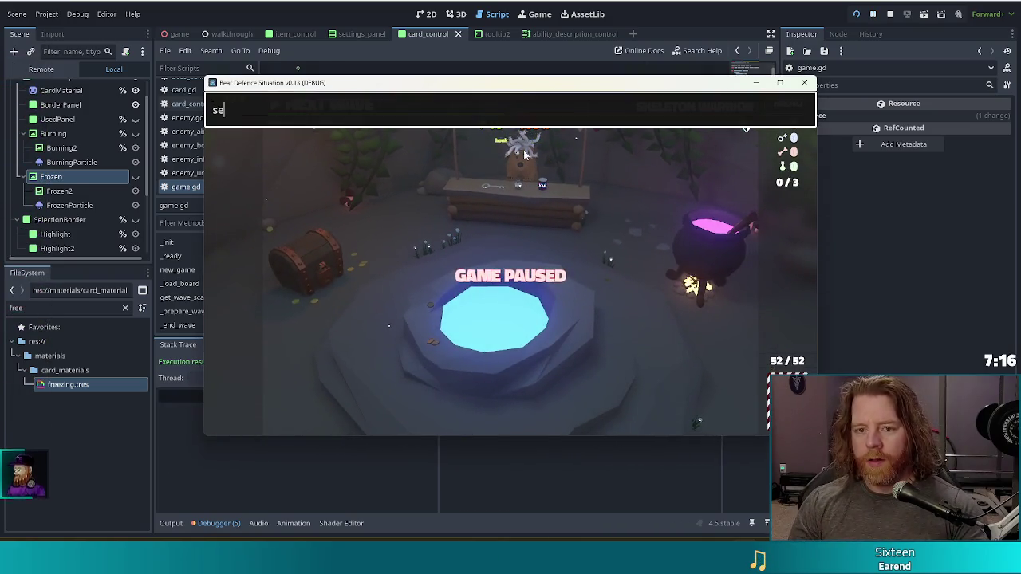
{"action": "type", "text": "t_enemy "}
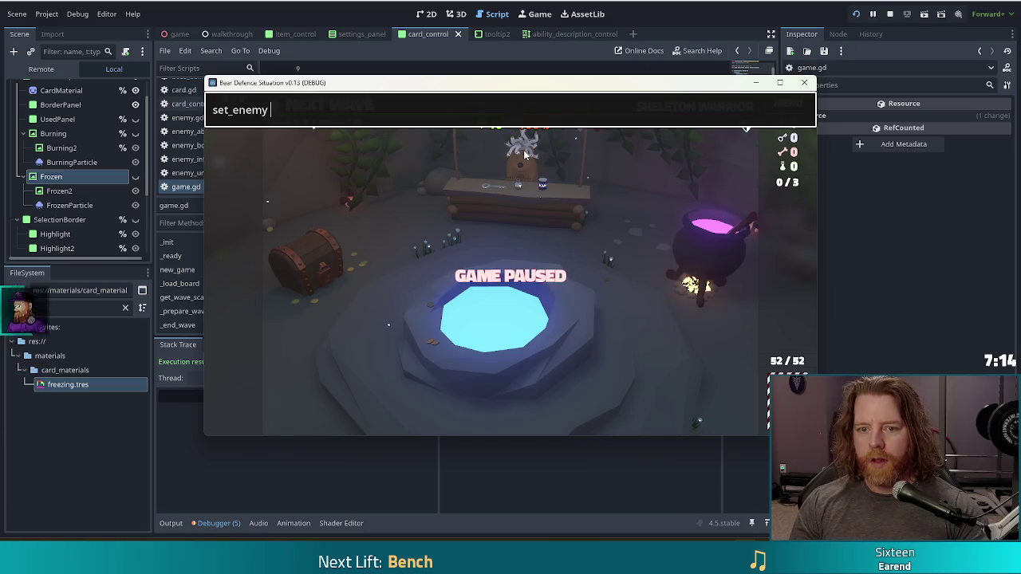
{"action": "type", "text": "golem"}
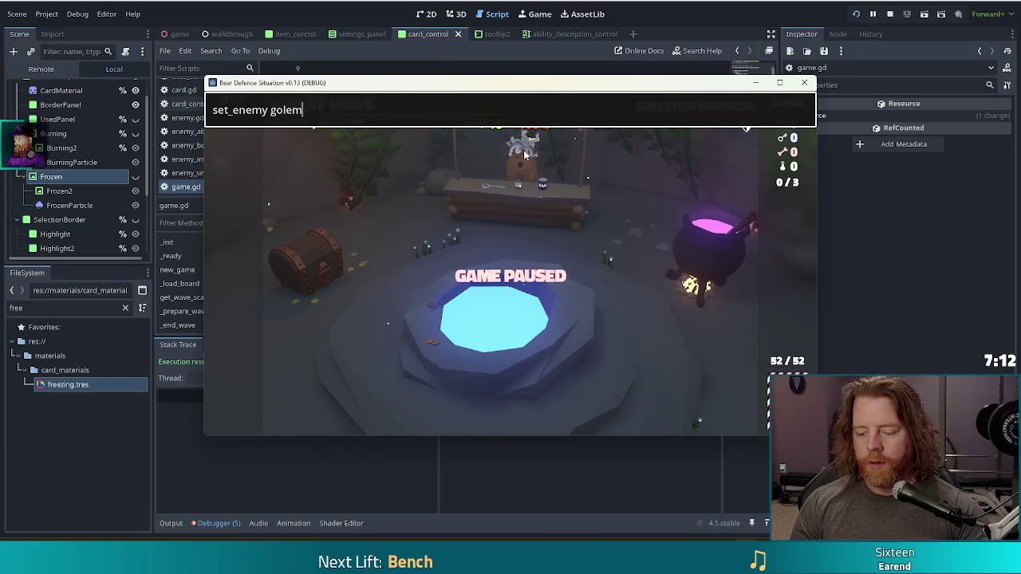
{"action": "type", "text": "_ice_"}
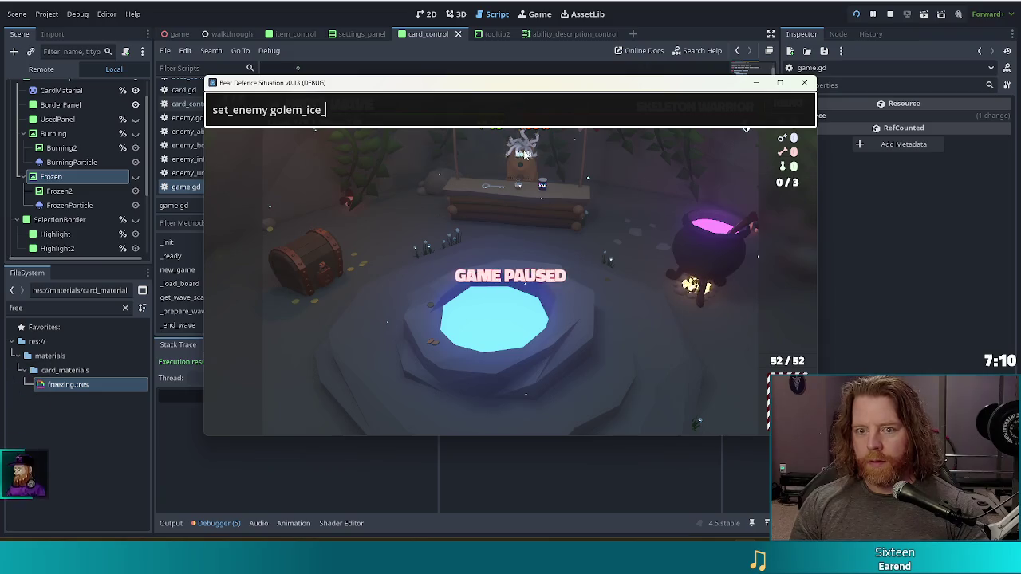
{"action": "type", "text": "normal"}
{"action": "key", "text": "Return"}
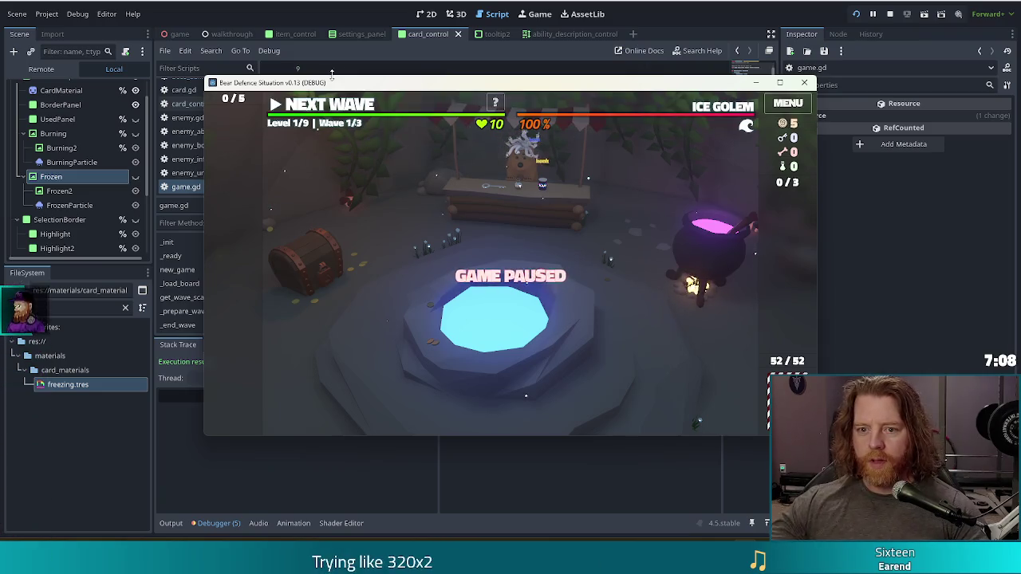
{"action": "left_click", "coordinate": [523, 264]}
{"action": "left_click", "coordinate": [464, 398]}
{"action": "left_click", "coordinate": [509, 399]}
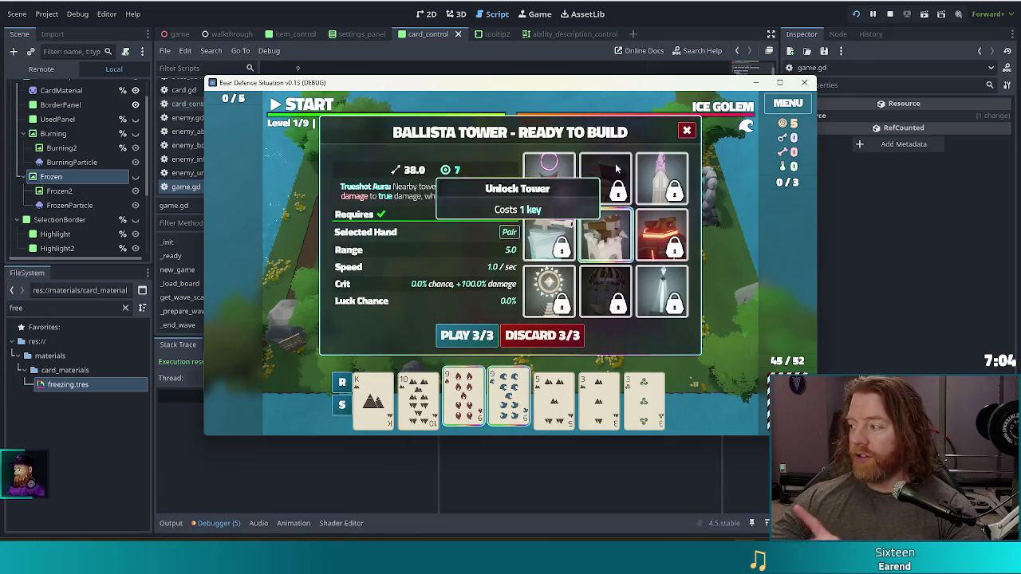
- Close the build panel, then select the 9 of Fire, 9 of Water and both 3s
{"action": "left_click", "coordinate": [687, 130]}
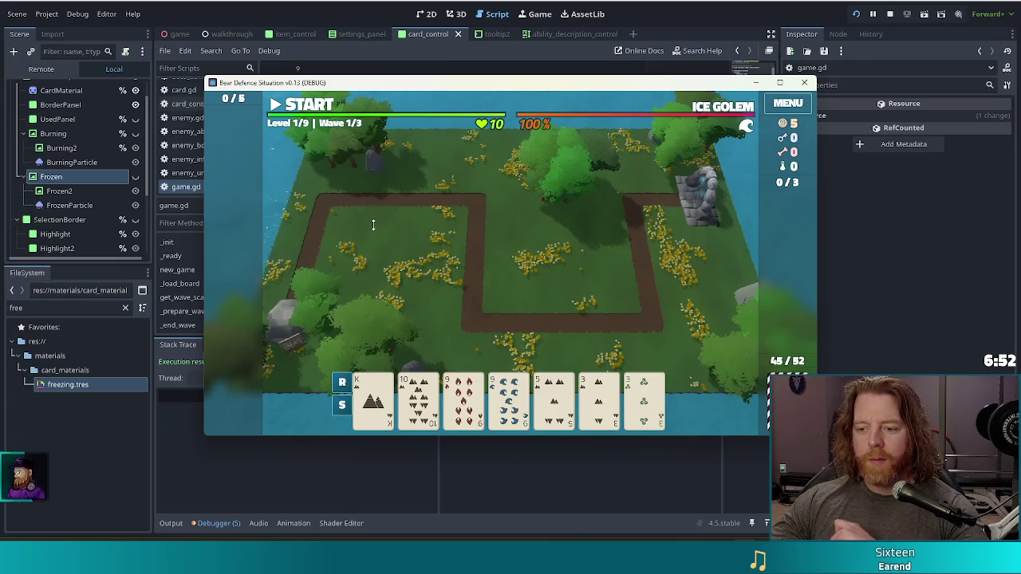
{"action": "left_click", "coordinate": [463, 399]}
{"action": "left_click", "coordinate": [509, 398]}
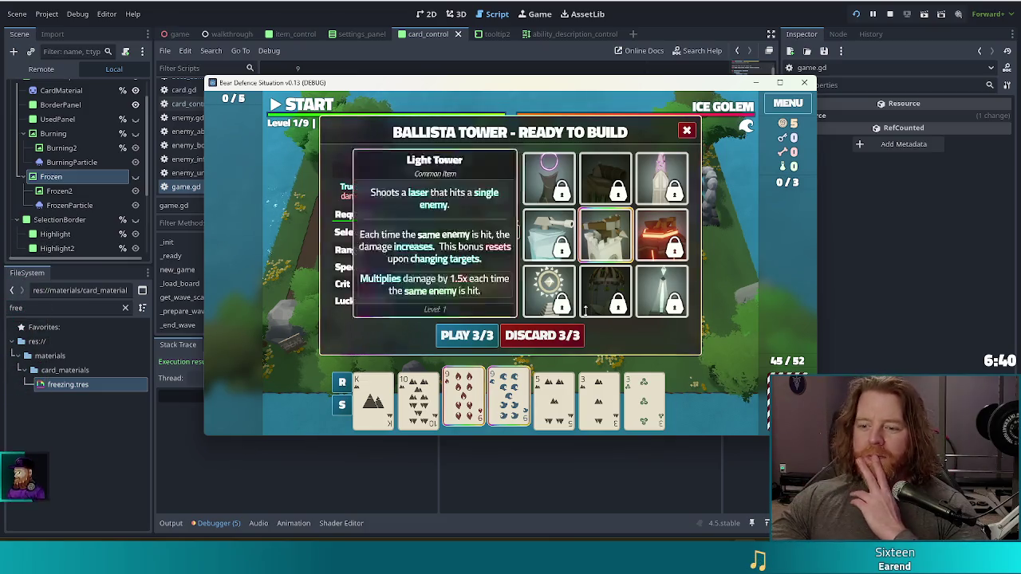
{"action": "left_click", "coordinate": [600, 399]}
{"action": "left_click", "coordinate": [646, 402]}
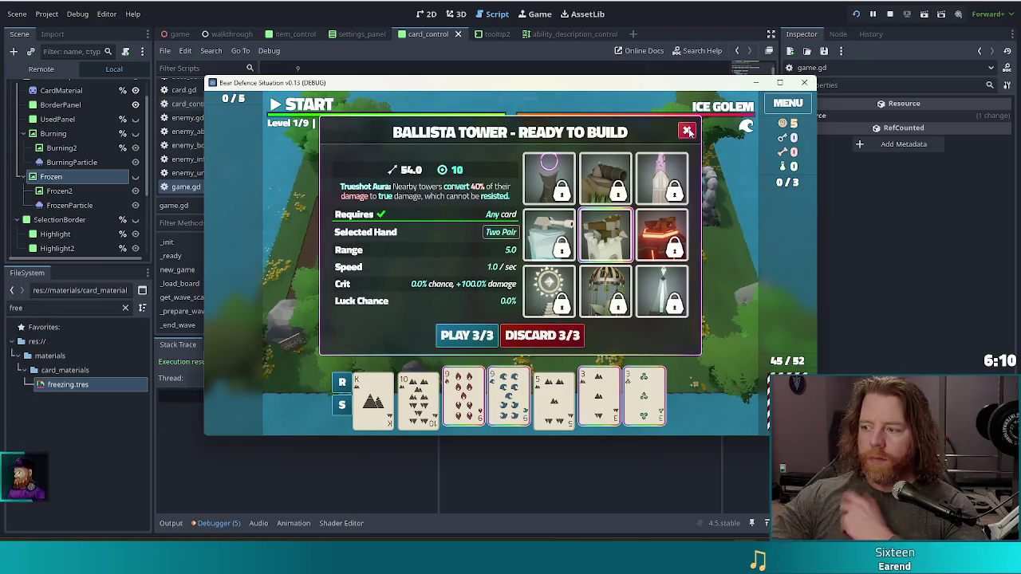
{"action": "mouse_move", "coordinate": [638, 162]}
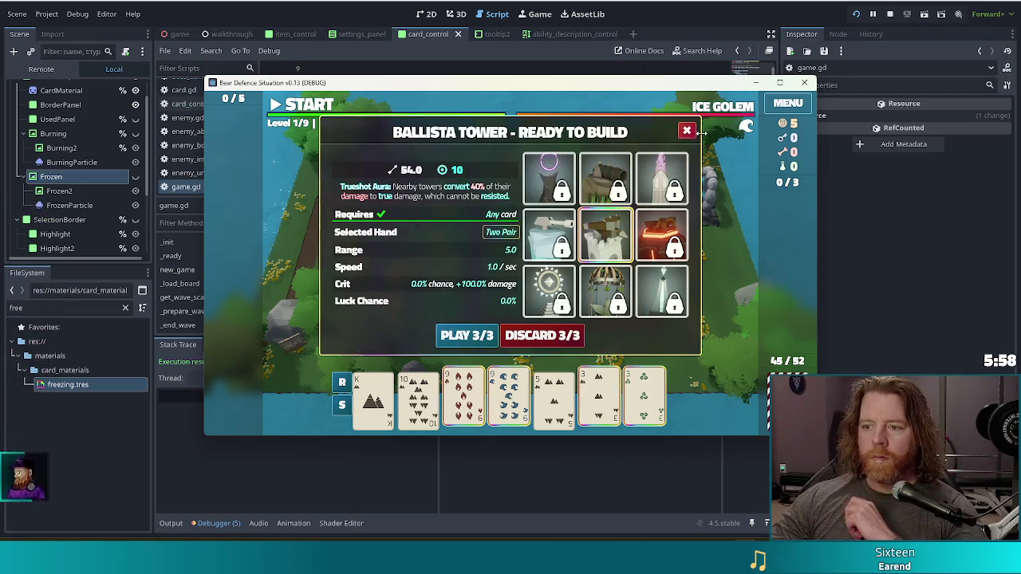
- Close the Ballista Tower panel and reselect both nines and both threes for Two Pair
{"action": "left_click", "coordinate": [686, 130]}
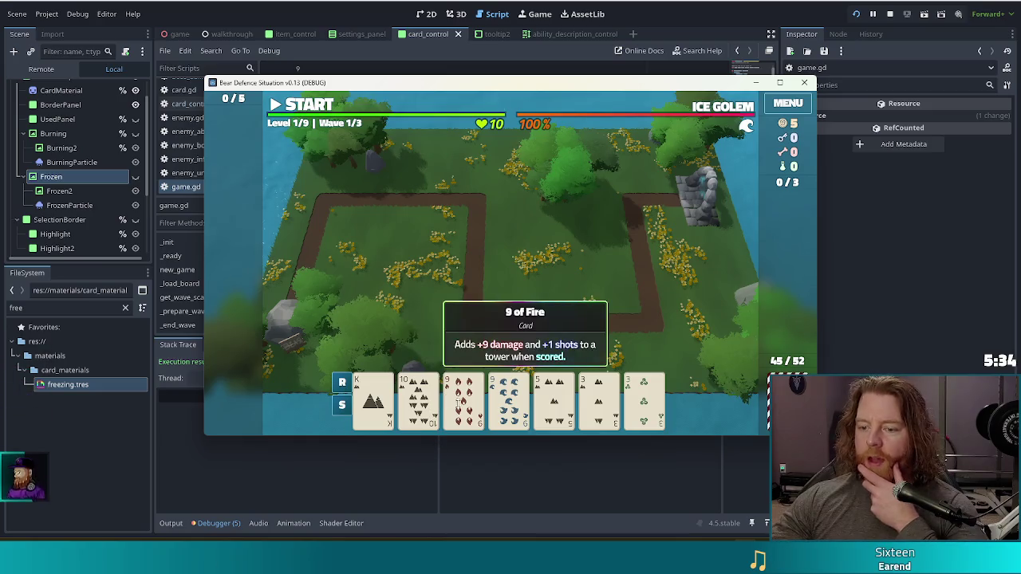
{"action": "left_click", "coordinate": [466, 396]}
{"action": "left_click", "coordinate": [508, 396]}
{"action": "left_click", "coordinate": [598, 396]}
{"action": "left_click", "coordinate": [643, 396]}
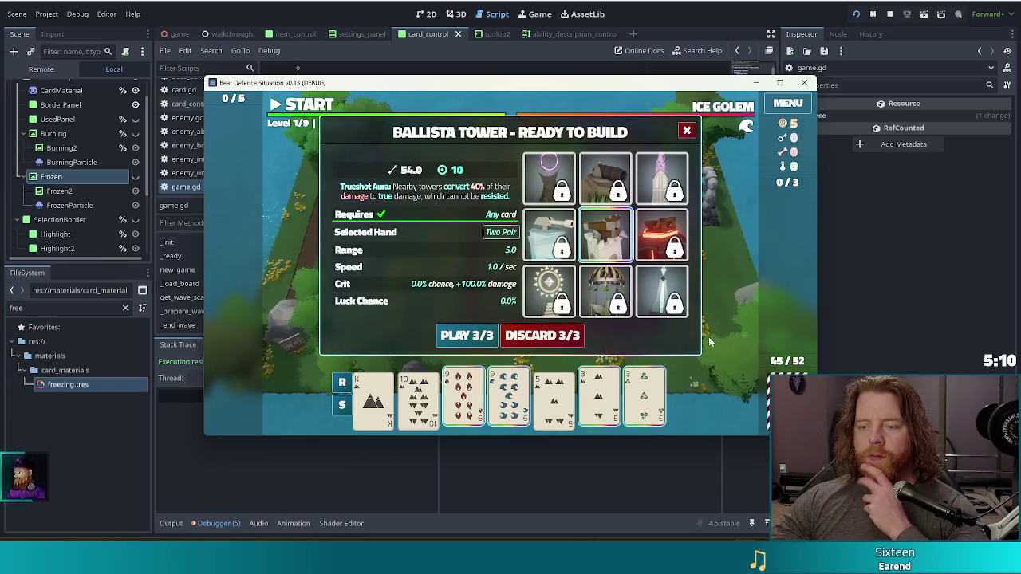
- Close the Ballista Tower panel again and stop the game with F8
{"action": "left_click", "coordinate": [687, 132]}
{"action": "mouse_move", "coordinate": [526, 101]}
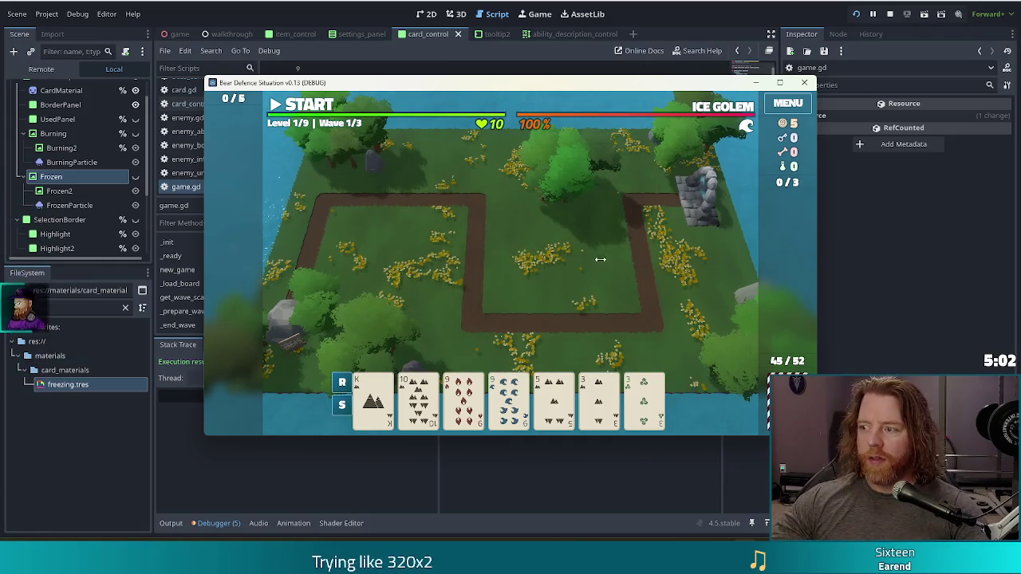
{"action": "key", "text": "F8"}
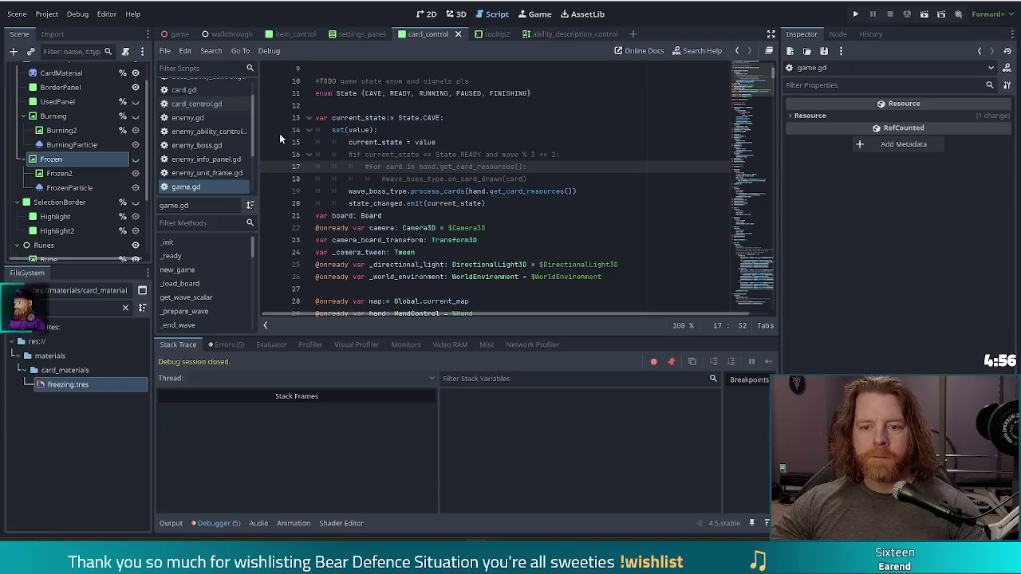
- Place the caret on game.gd's process_cards line, then switch to card_control.gd
{"action": "scroll", "coordinate": [423, 160], "scroll_direction": "down", "scroll_amount": 2}
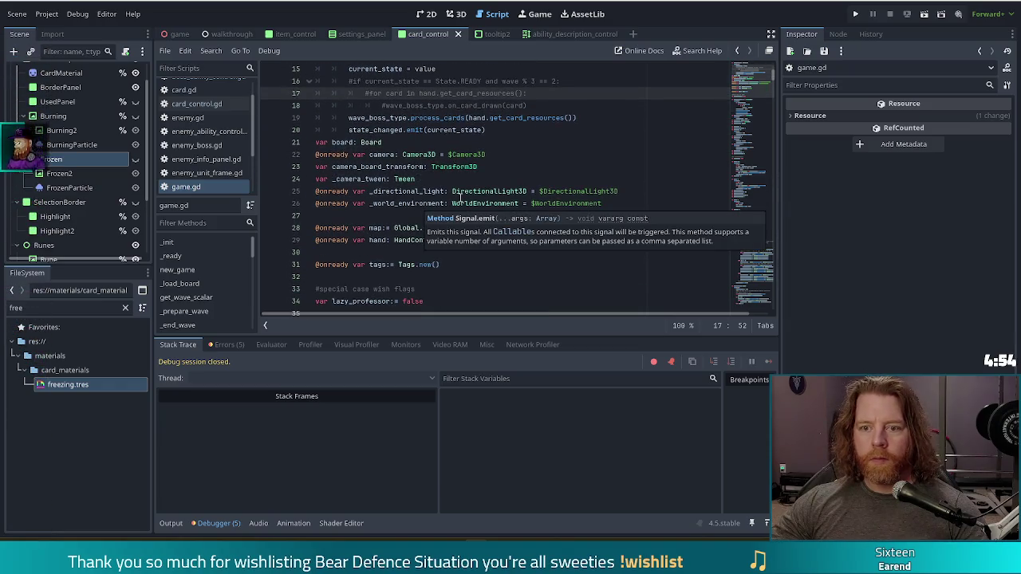
{"action": "left_click", "coordinate": [444, 118]}
{"action": "scroll", "coordinate": [435, 195], "scroll_direction": "up", "scroll_amount": 2}
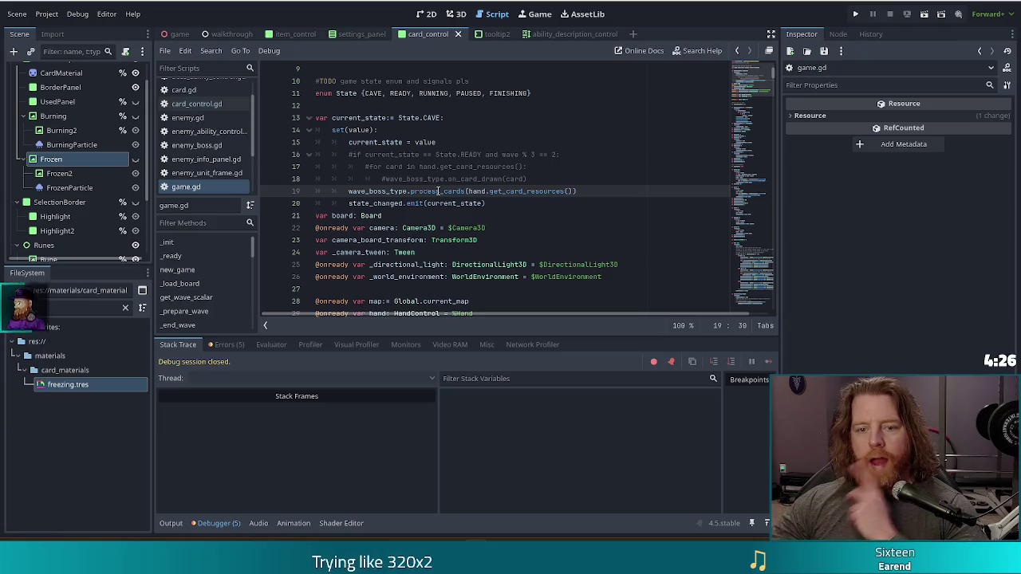
{"action": "left_click", "coordinate": [189, 105]}
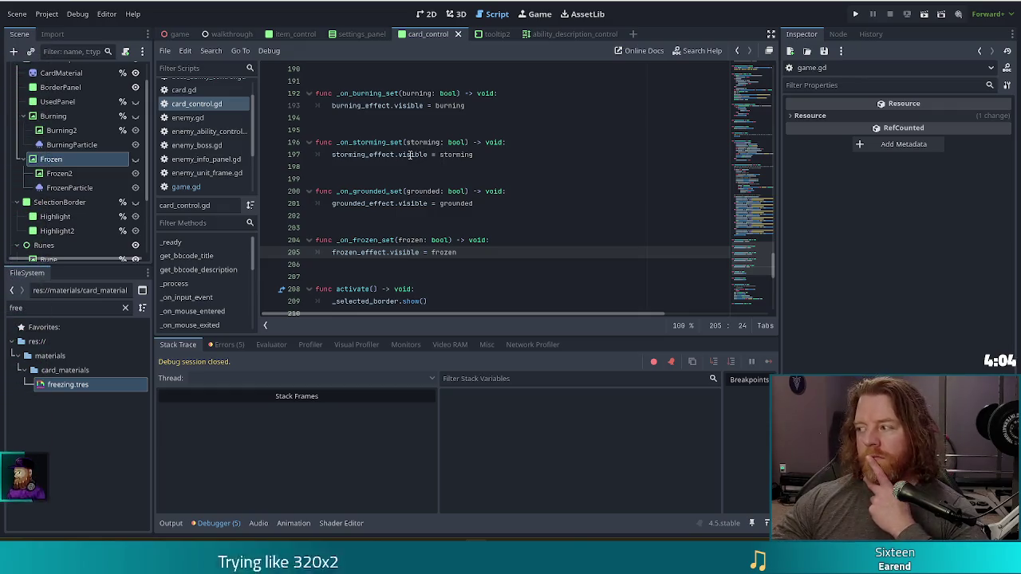
- Insert a new indented line after 'frozen_effect.visible = frozen' on line 205
{"action": "mouse_move", "coordinate": [409, 156]}
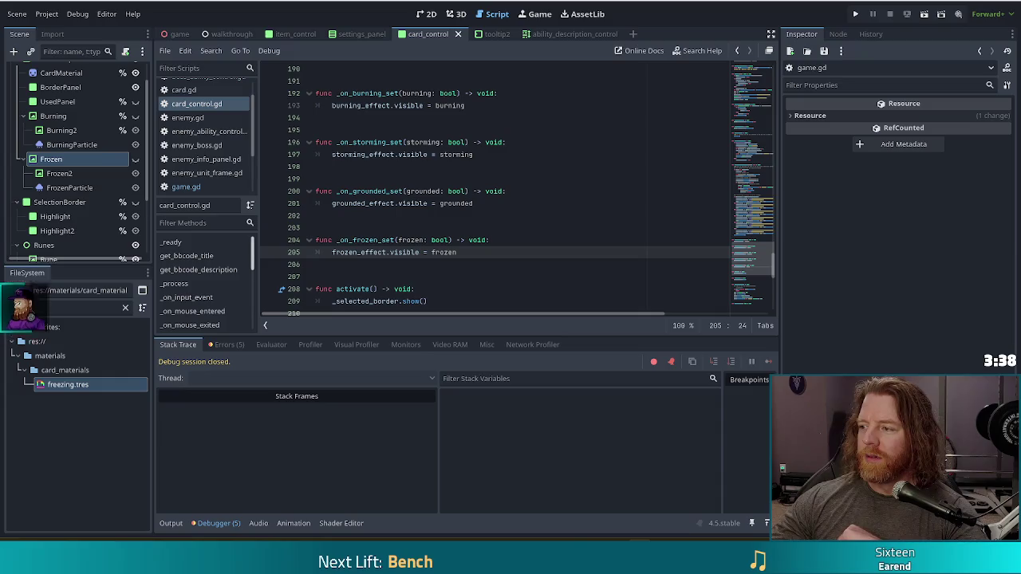
{"action": "left_click", "coordinate": [439, 227]}
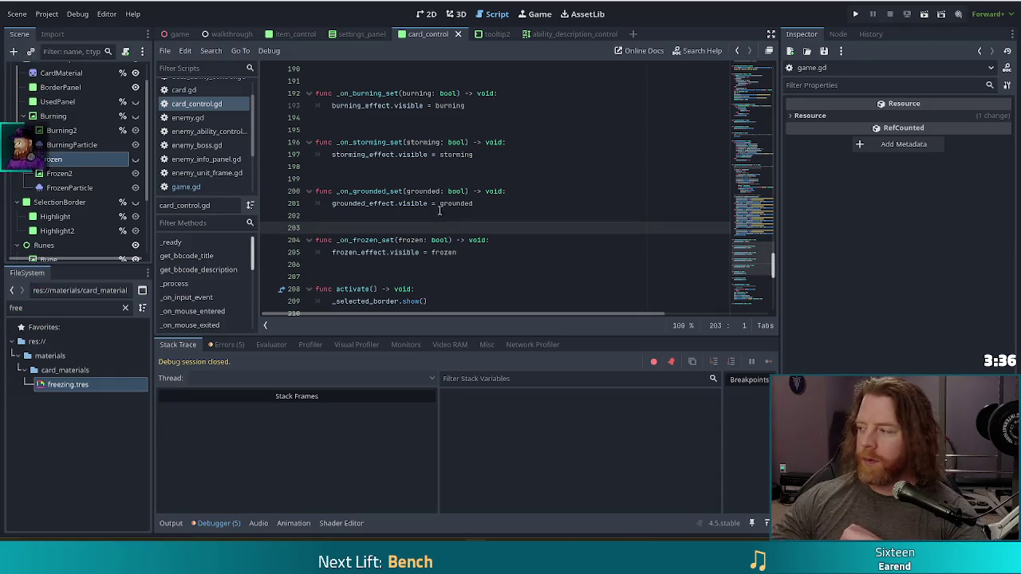
{"action": "mouse_move", "coordinate": [414, 202]}
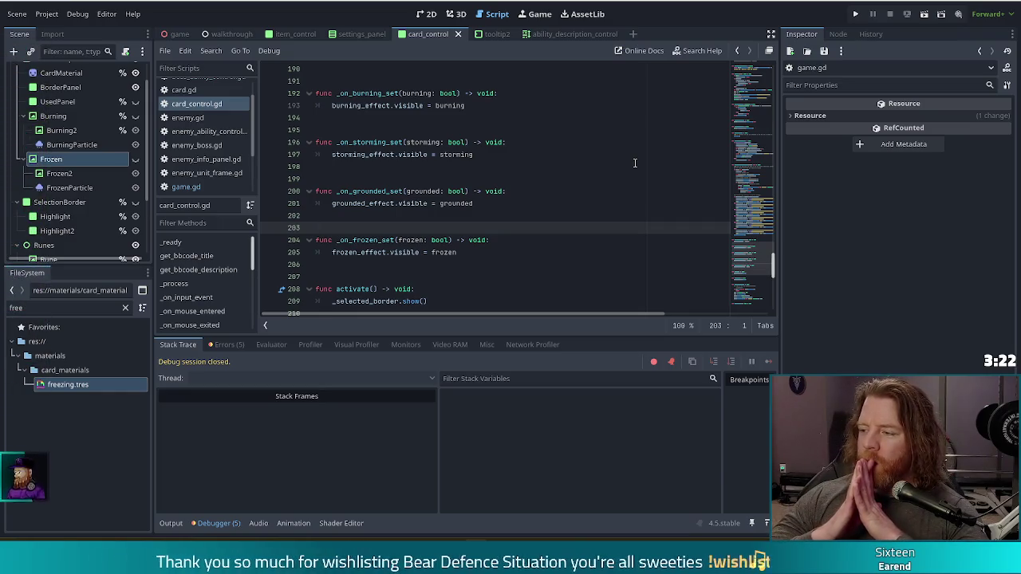
{"action": "left_click", "coordinate": [417, 218]}
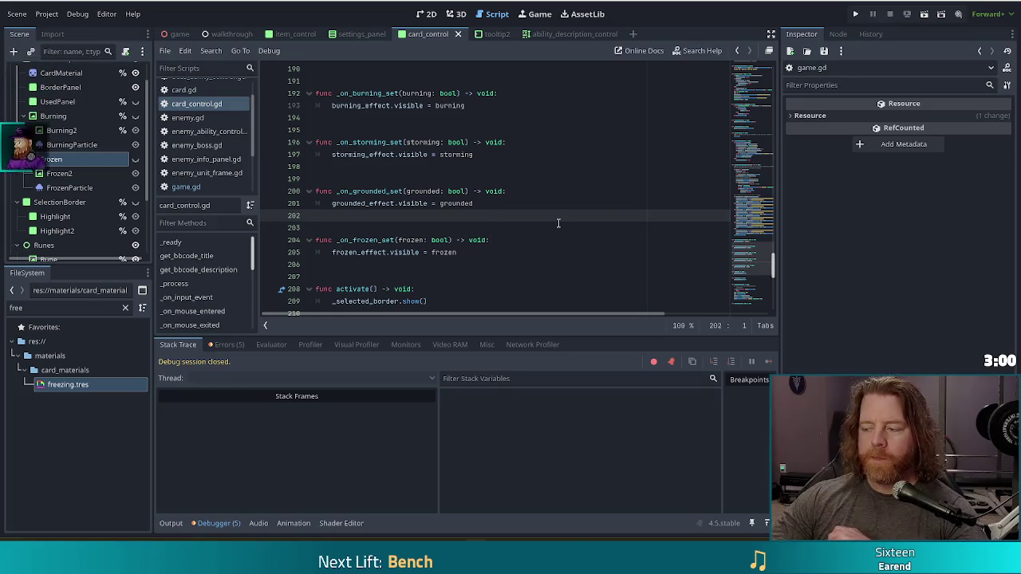
{"action": "left_click", "coordinate": [463, 252]}
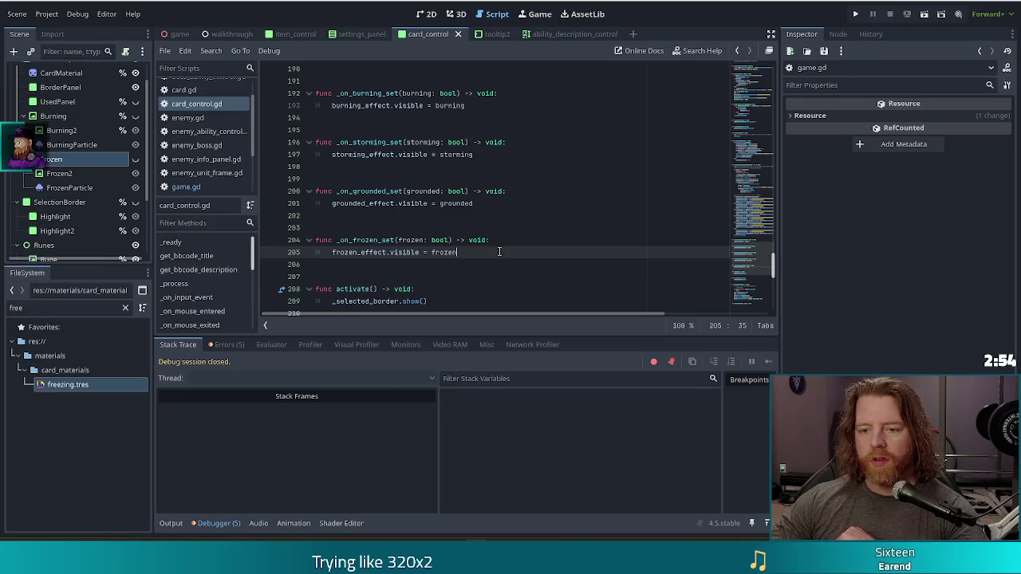
{"action": "key", "text": "Return"}
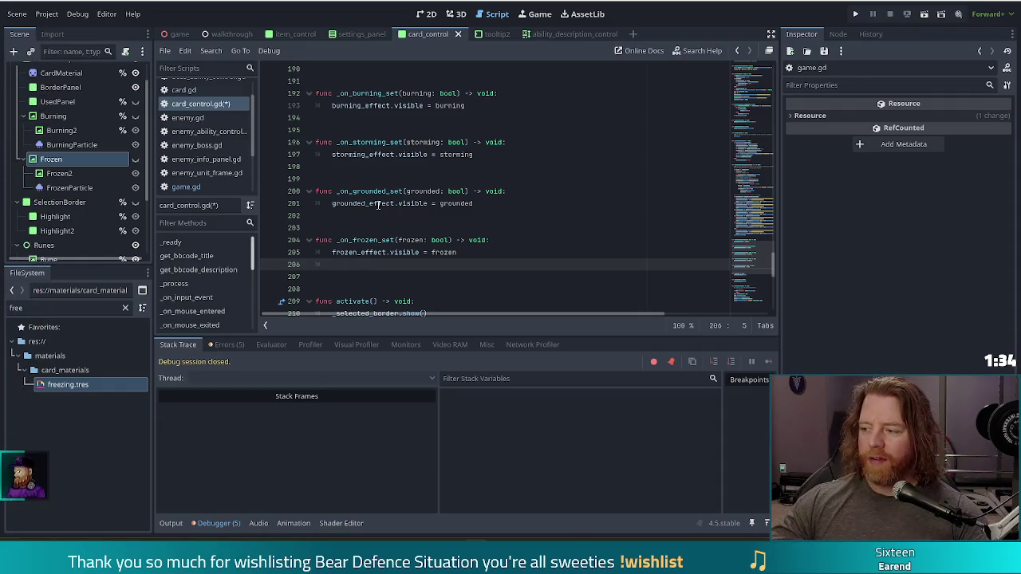
{"action": "mouse_move", "coordinate": [376, 207]}
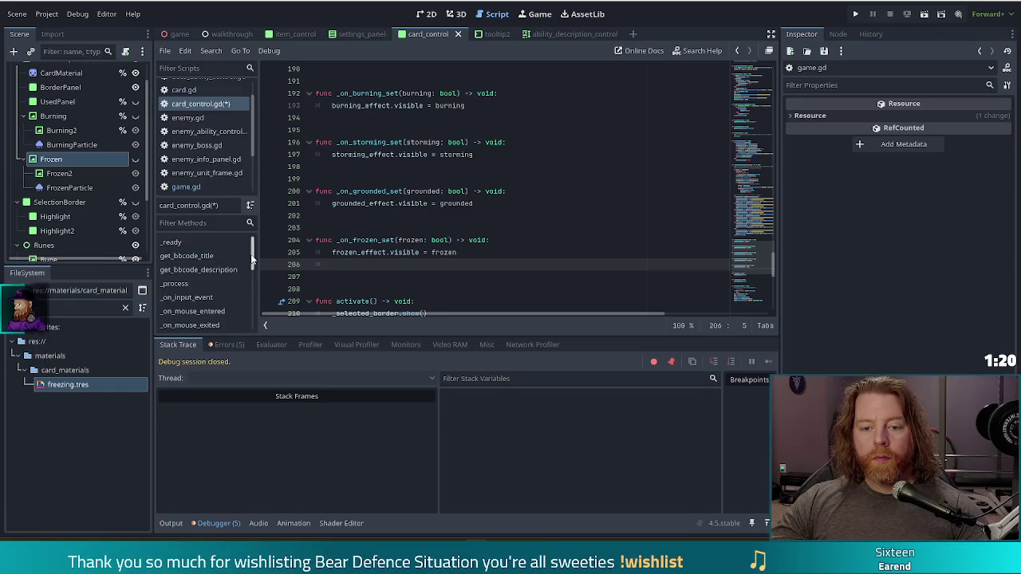
- Delete blank line 206 under 'frozen_effect.visible = frozen' and save card_control.gd
{"action": "scroll", "coordinate": [252, 261], "scroll_direction": "down", "scroll_amount": 2}
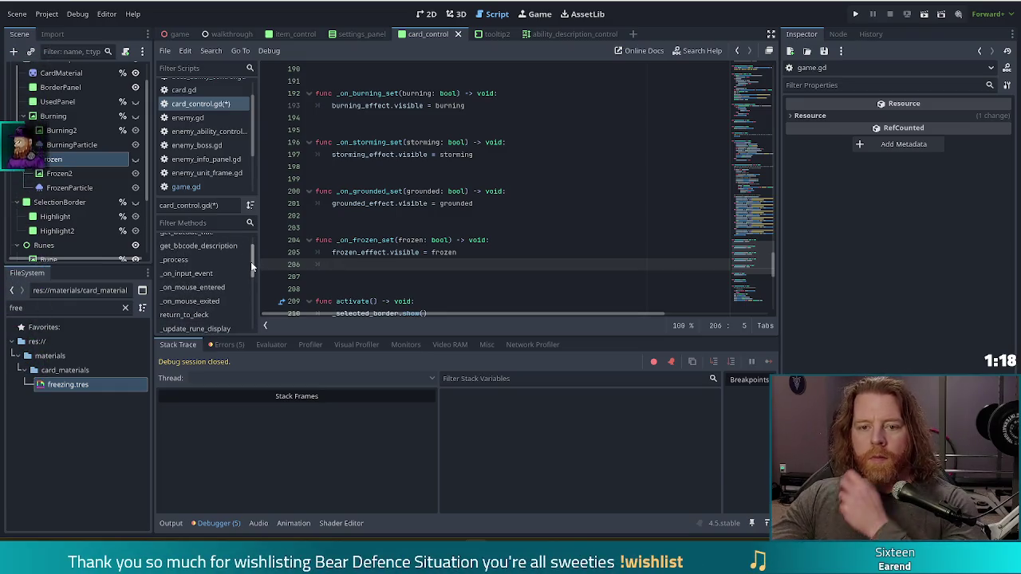
{"action": "scroll", "coordinate": [250, 261], "scroll_direction": "up", "scroll_amount": 1}
{"action": "scroll", "coordinate": [250, 261], "scroll_direction": "up", "scroll_amount": 1}
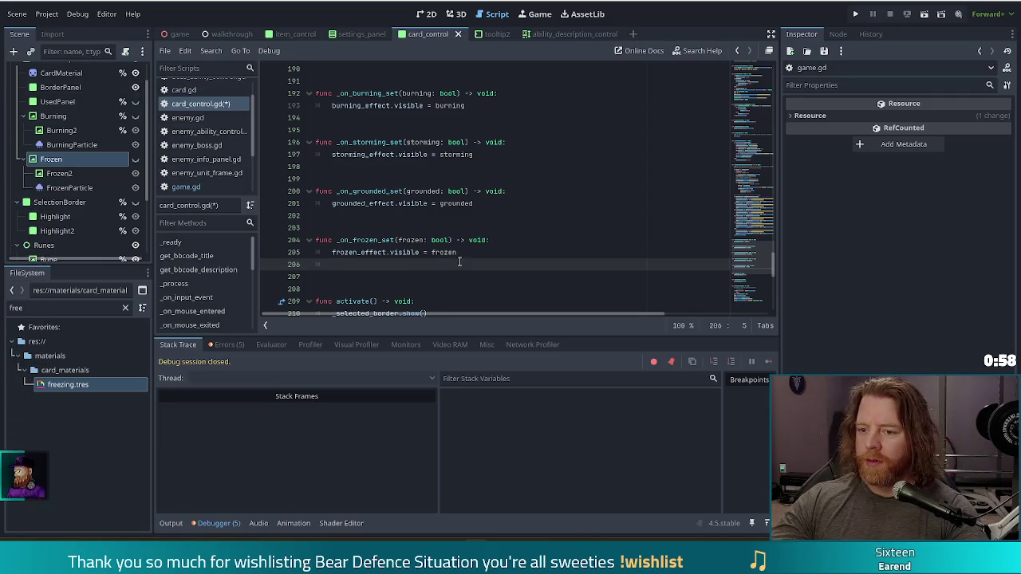
{"action": "left_click_drag", "start_coordinate": [460, 261], "coordinate": [461, 253]}
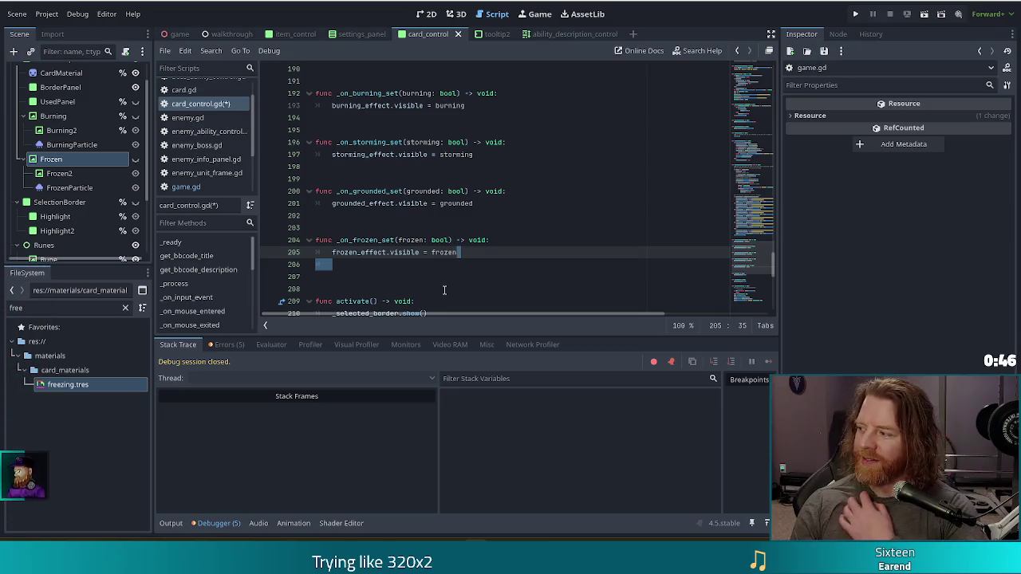
{"action": "key", "text": "BackSpace"}
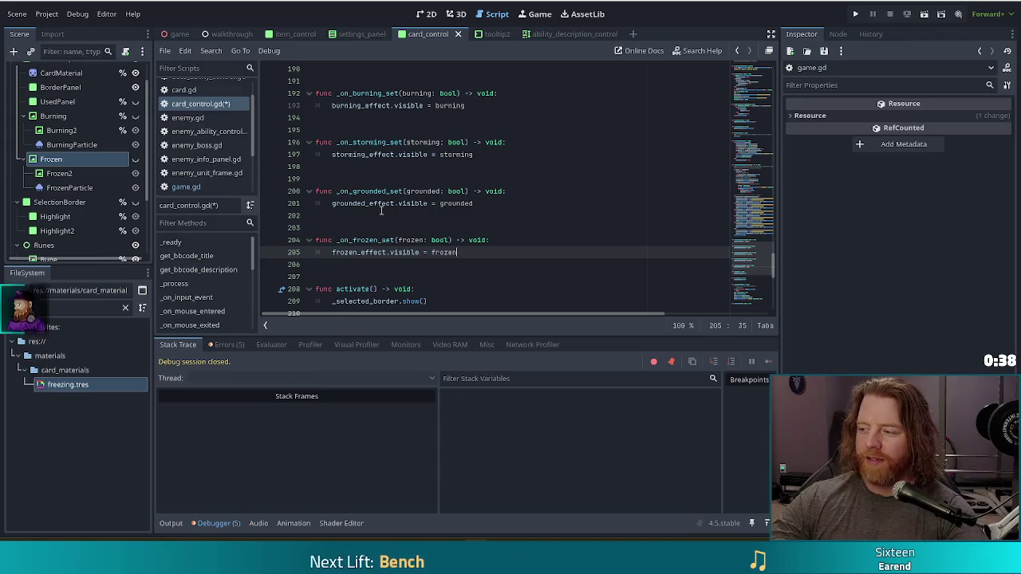
{"action": "key", "text": "ctrl+s"}
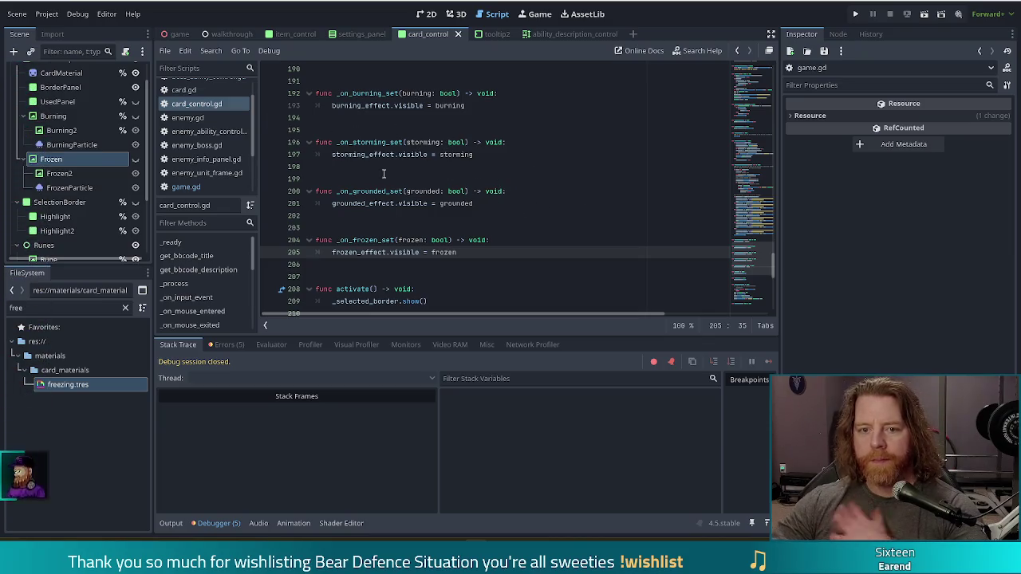
- Scroll up in the card_control.gd script
{"action": "scroll", "coordinate": [224, 151], "scroll_direction": "up", "scroll_amount": 1}
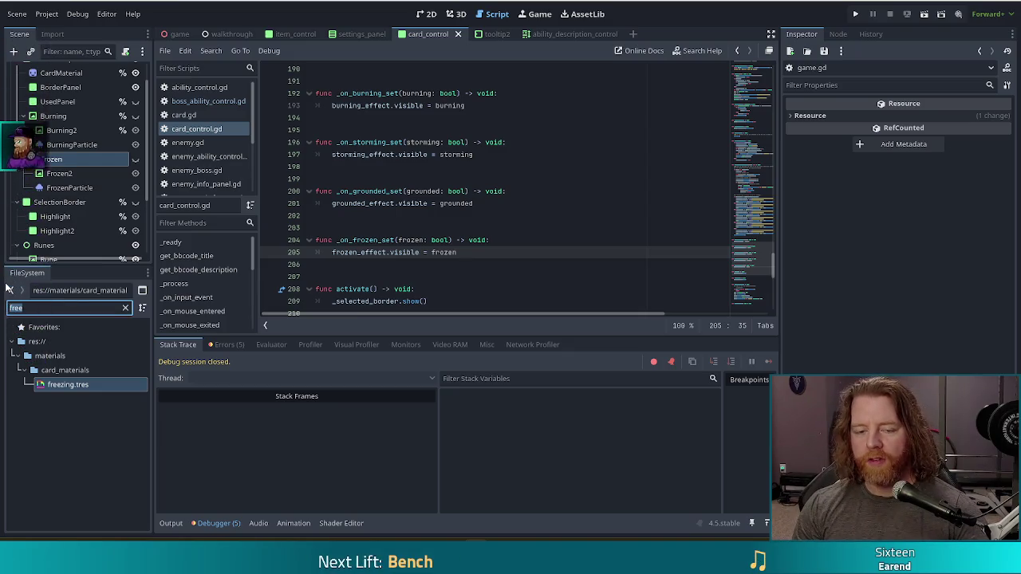
- Clear the file filter, scroll the script up, and open hand_control.gd
{"action": "key", "text": "BackSpace"}
{"action": "type", "text": "hand"}
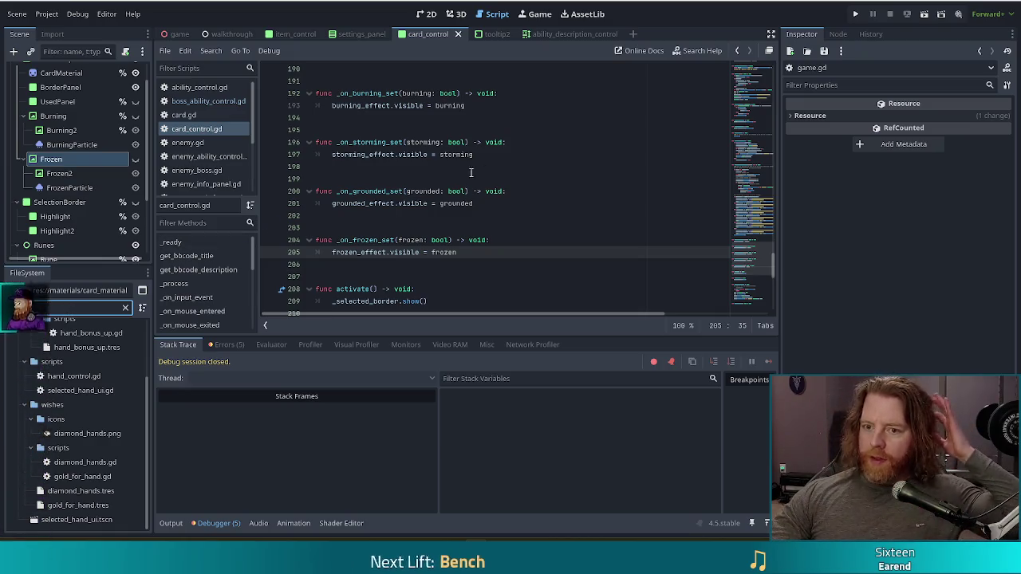
{"action": "mouse_move", "coordinate": [757, 261]}
{"action": "left_mouse_down"}
{"action": "mouse_move", "coordinate": [748, 92]}
{"action": "mouse_move", "coordinate": [746, 104]}
{"action": "left_mouse_up"}
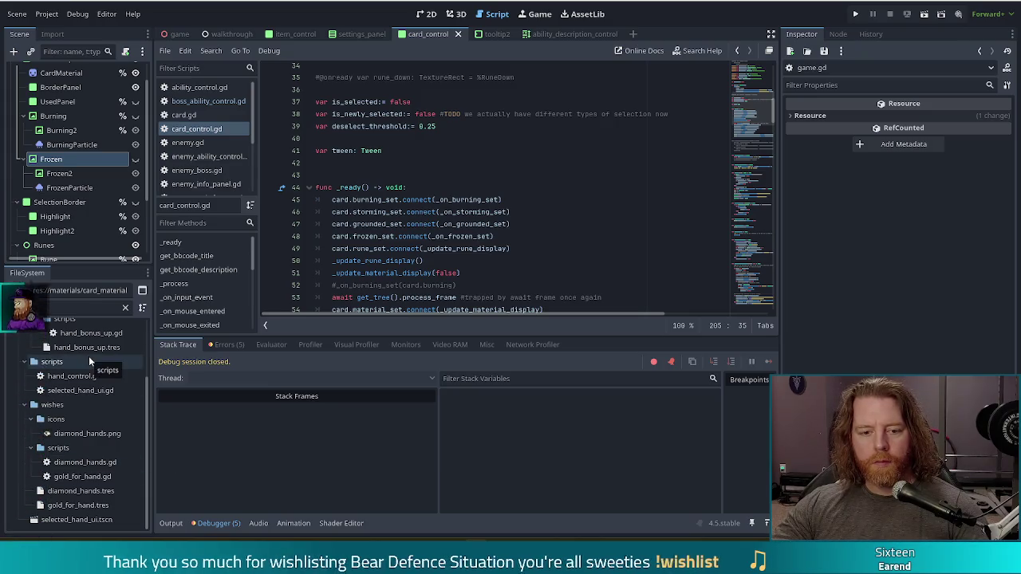
{"action": "left_click", "coordinate": [79, 380]}
- Open hand_control.gd in the Script editor at the end of the _ready connections
{"action": "double_click", "coordinate": [79, 379]}
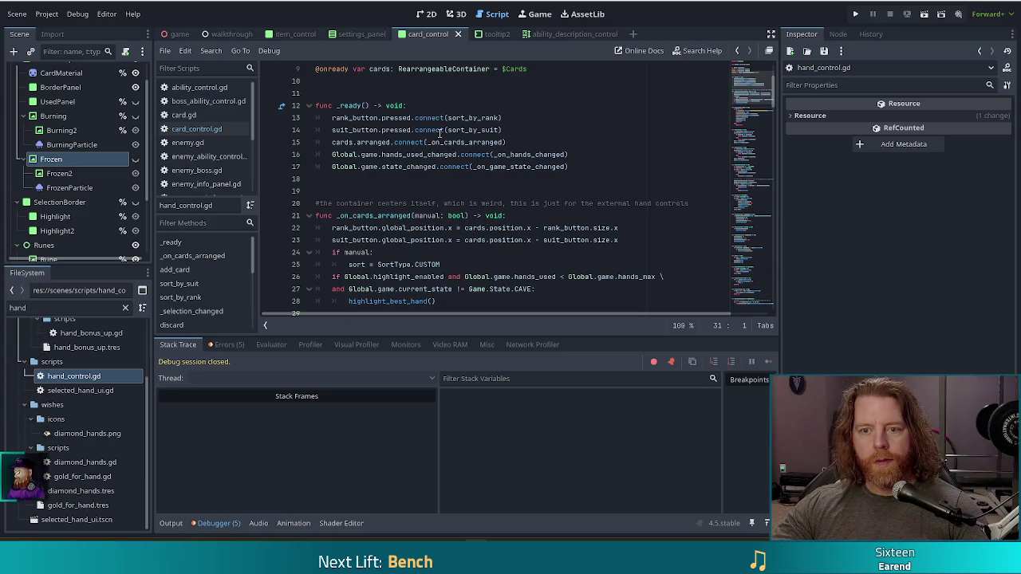
{"action": "left_click", "coordinate": [604, 162]}
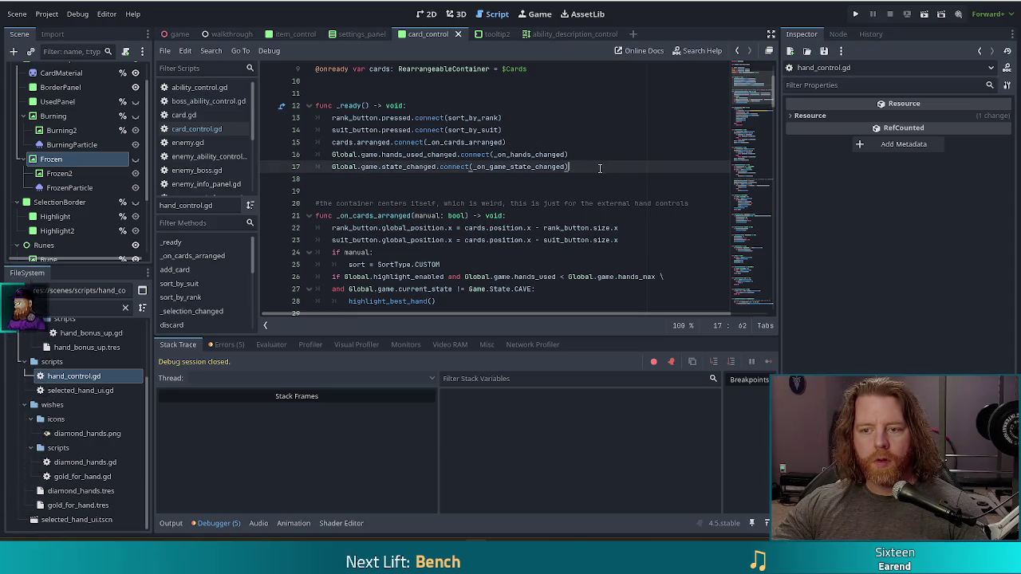
{"action": "left_click", "coordinate": [584, 155]}
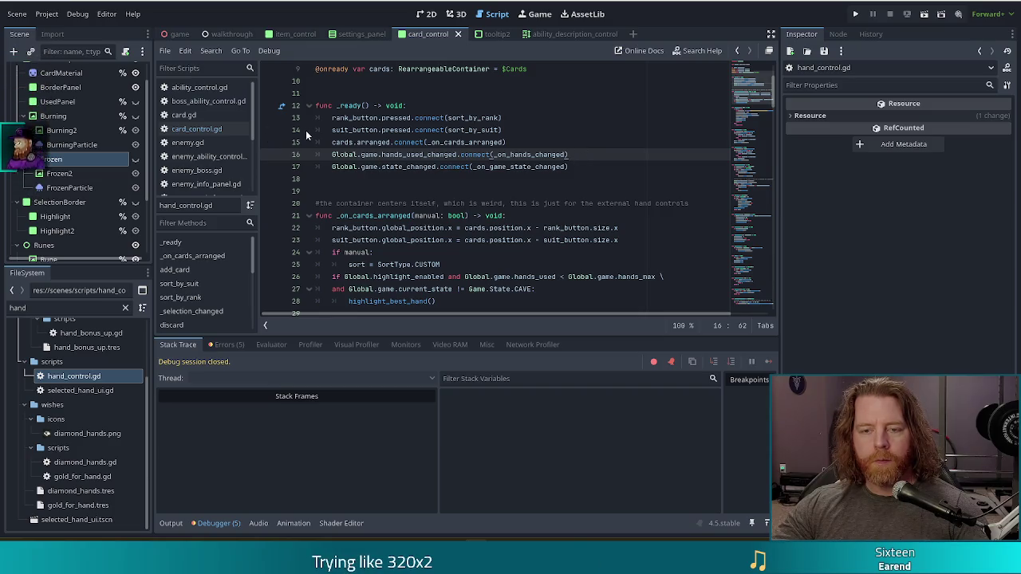
- Find add_card's pressed and unpressed card_control connections and place the cursor on the unpressed line
{"action": "scroll", "coordinate": [542, 191], "scroll_direction": "down", "scroll_amount": 4}
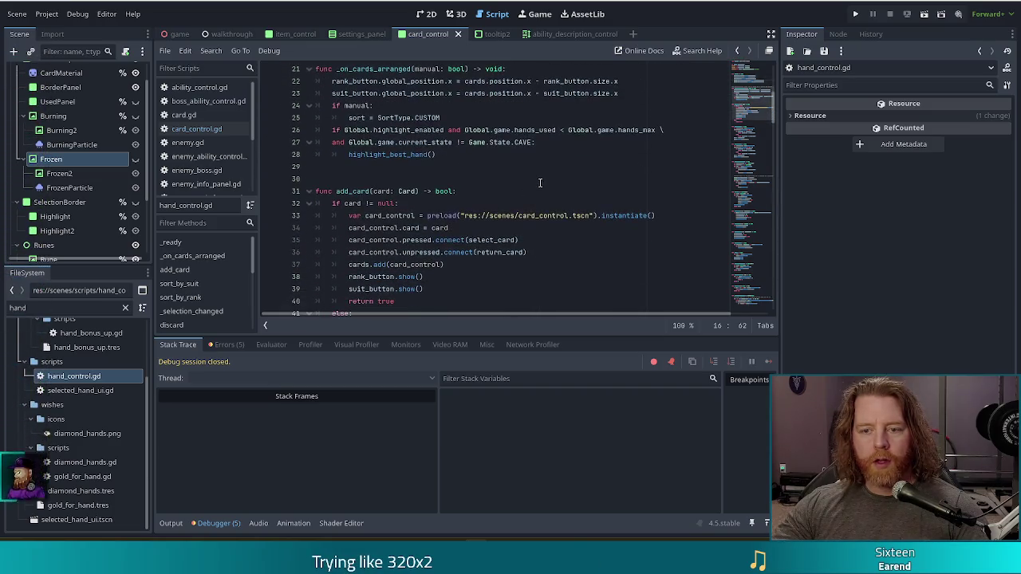
{"action": "scroll", "coordinate": [533, 187], "scroll_direction": "down", "scroll_amount": 2}
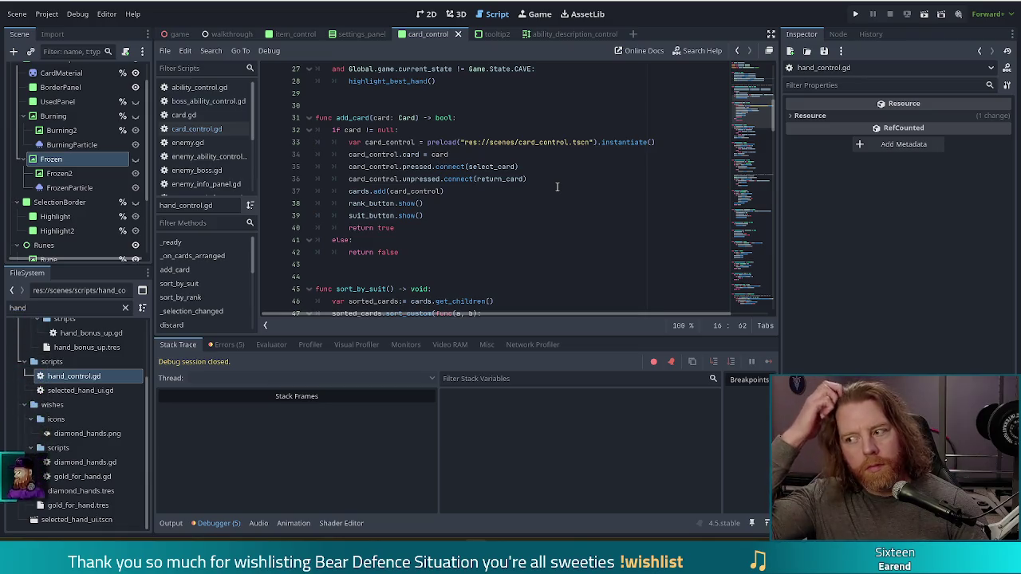
{"action": "left_click_drag", "start_coordinate": [397, 142], "coordinate": [446, 179]}
{"action": "left_click", "coordinate": [463, 179]}
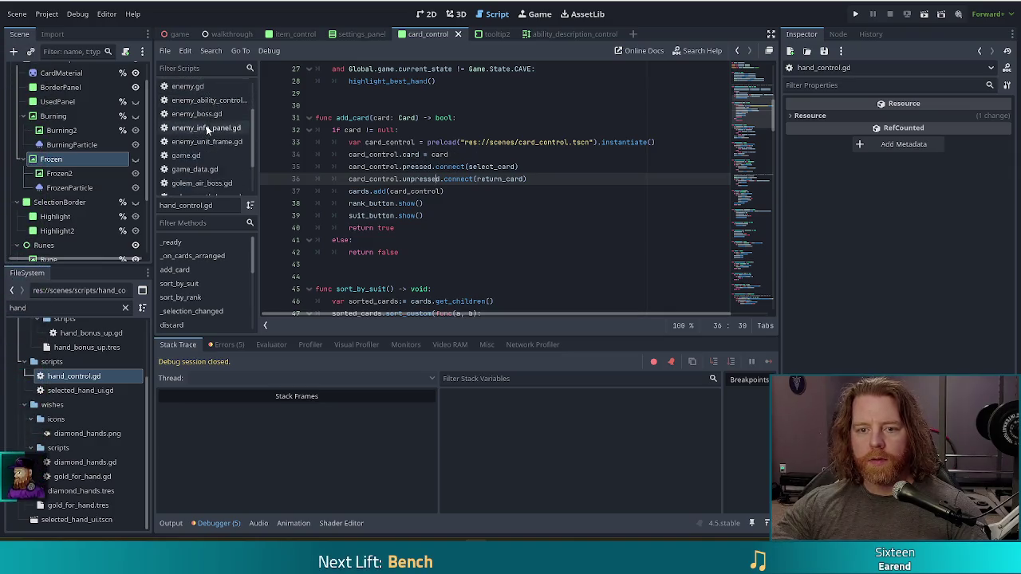
{"action": "scroll", "coordinate": [206, 125], "scroll_direction": "down", "scroll_amount": 3}
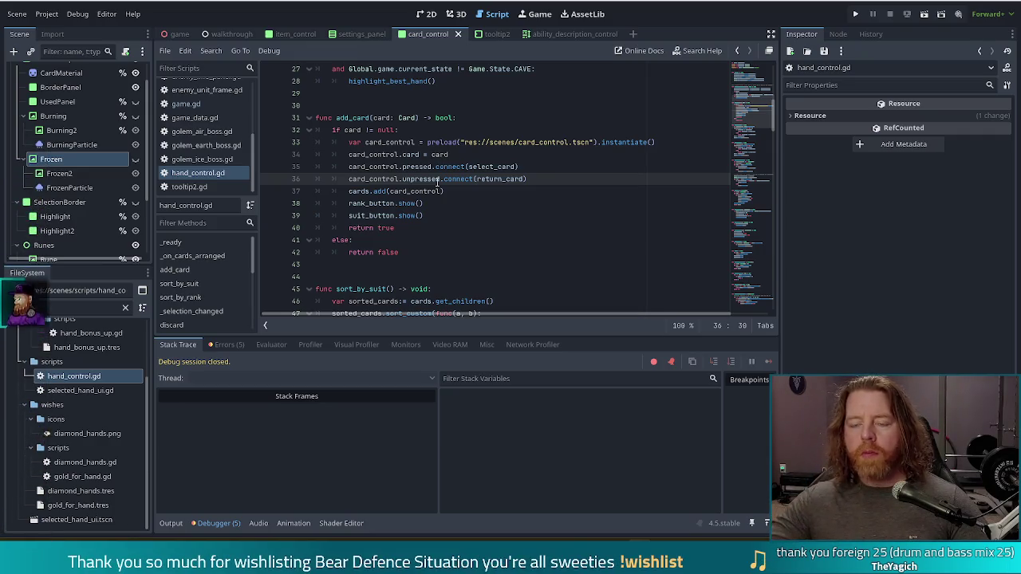
- Below the unpressed connection, add card_control.frozen.connect(_on_card_frozen)
{"action": "left_click", "coordinate": [542, 179]}
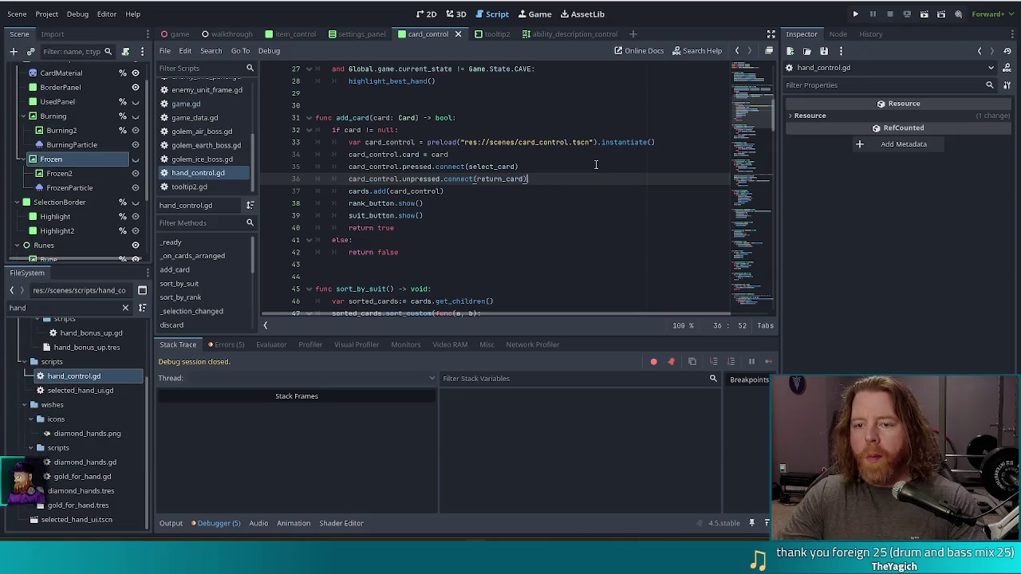
{"action": "key", "text": "Return"}
{"action": "type", "text": "card_c"}
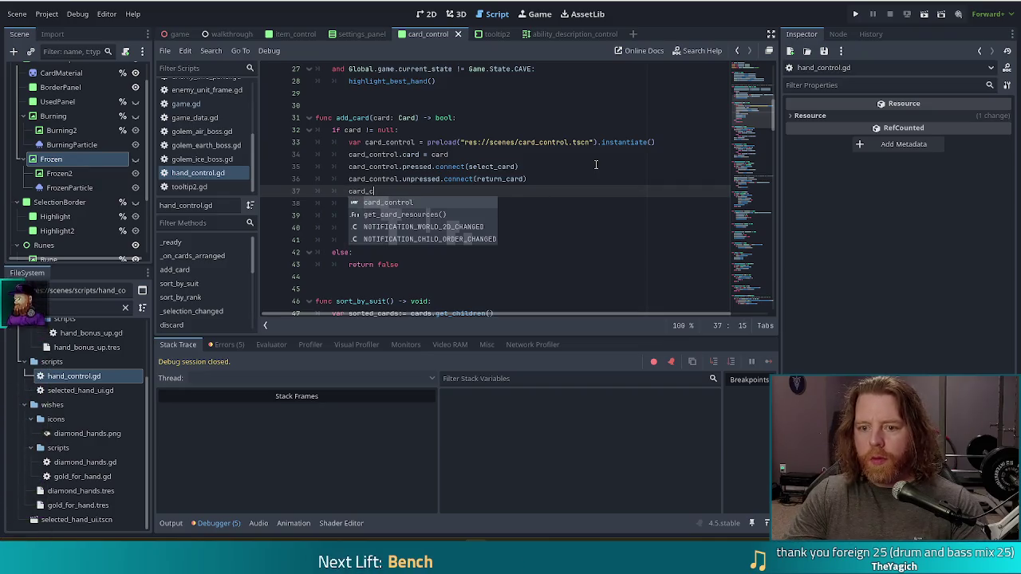
{"action": "key", "text": "Return"}
{"action": "type", "text": ".fro"}
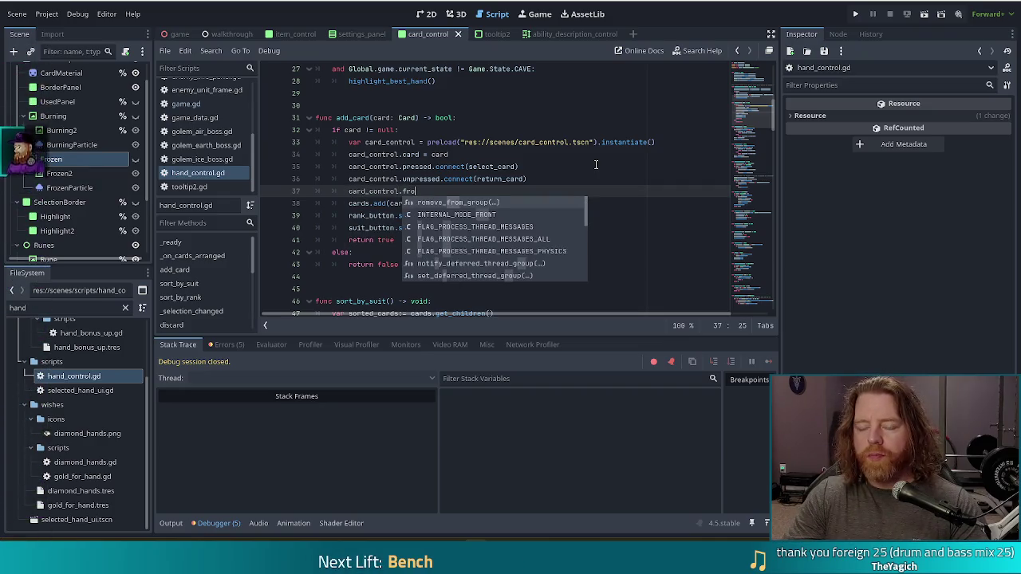
{"action": "type", "text": "zen.con"}
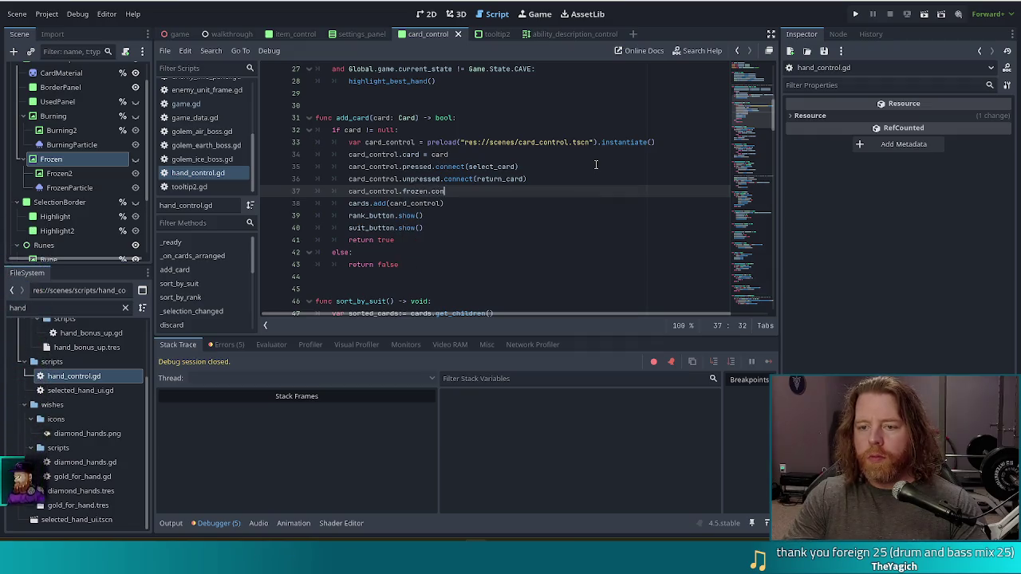
{"action": "type", "text": "nect("}
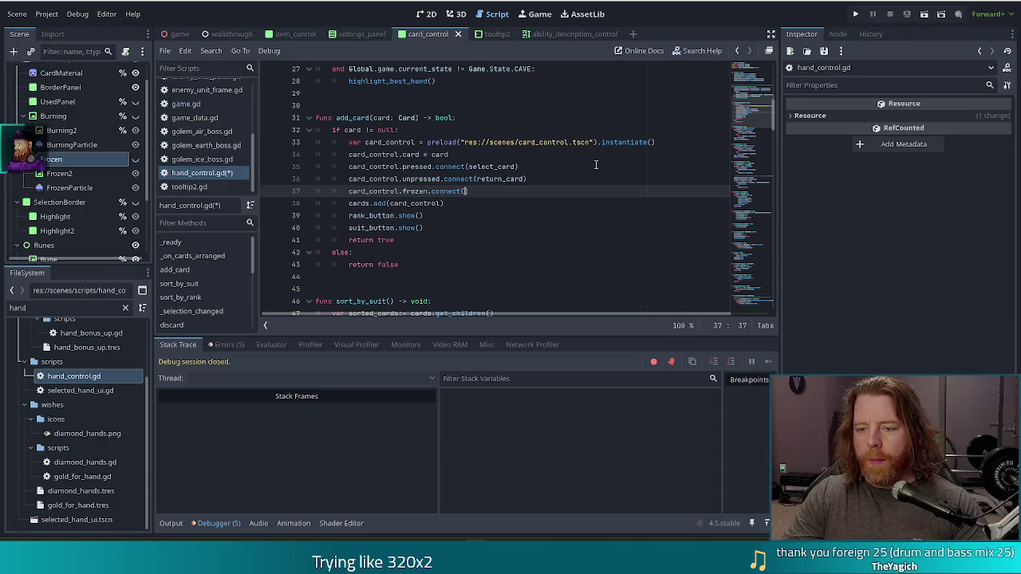
{"action": "type", "text": "_on_card_f"}
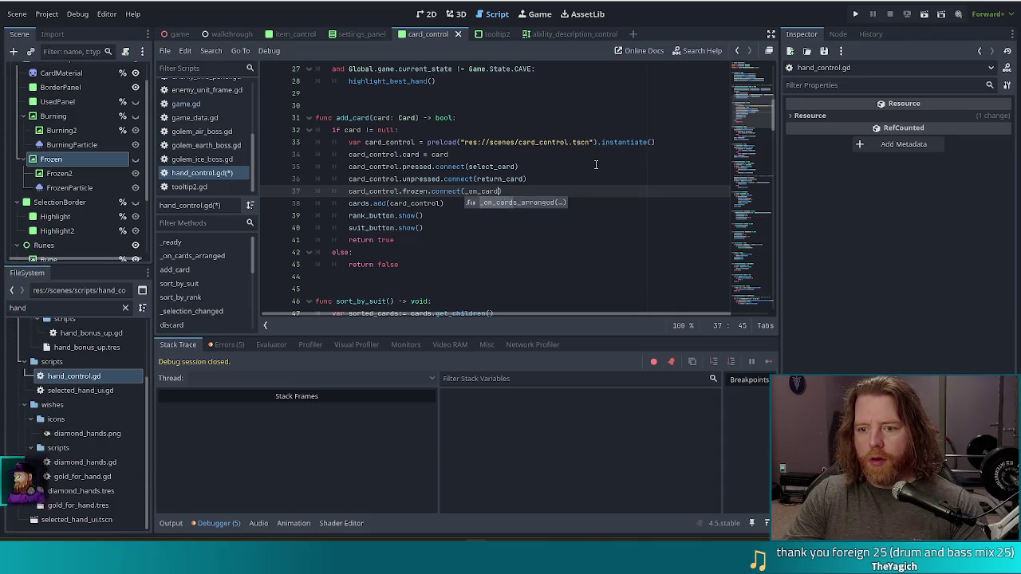
{"action": "type", "text": "rozen"}
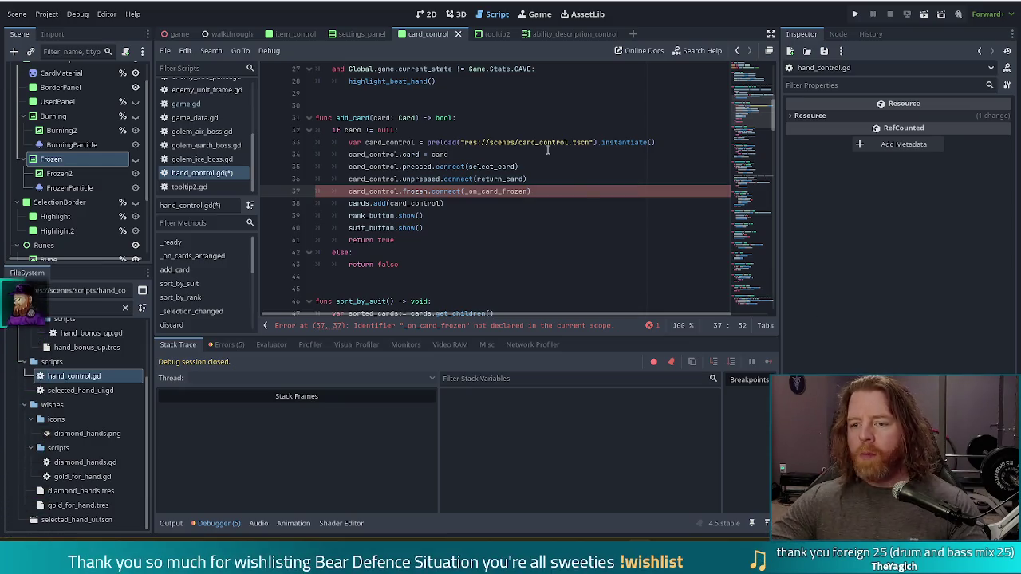
- Check the select_card function definition and its hand-size check
{"action": "left_click", "coordinate": [490, 167], "text": "ctrl"}
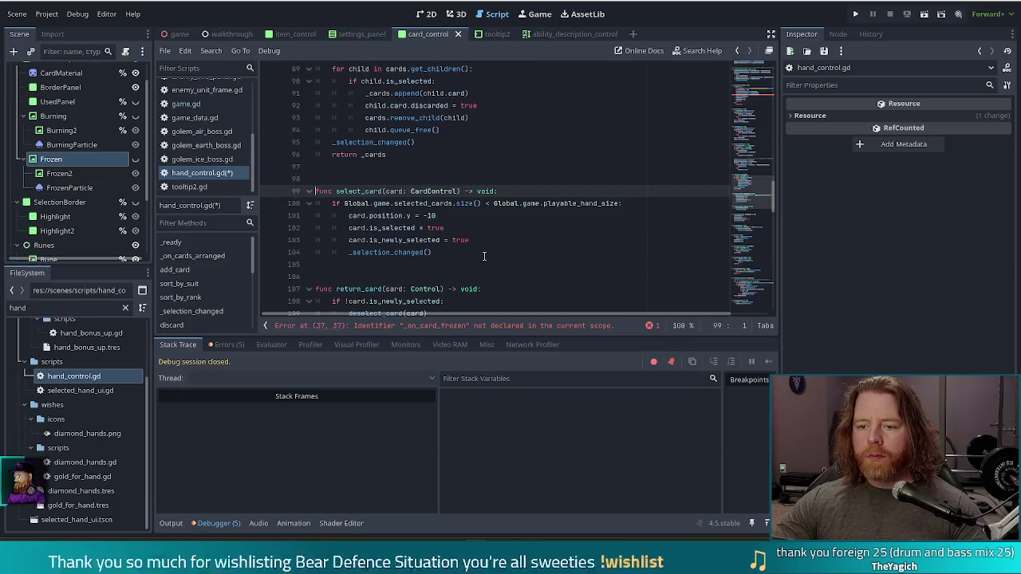
{"action": "left_click", "coordinate": [459, 204]}
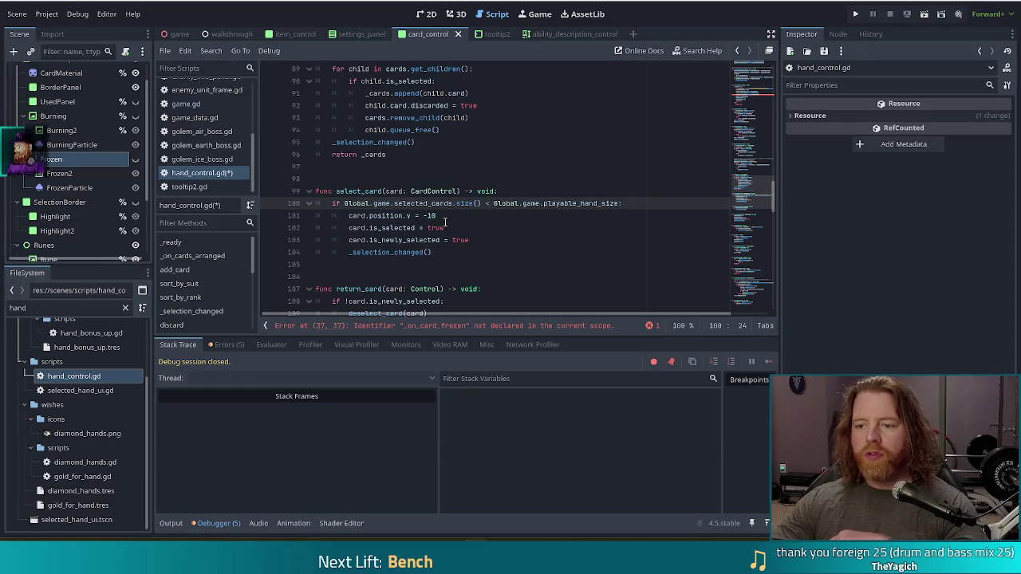
{"action": "scroll", "coordinate": [643, 209], "scroll_direction": "up", "scroll_amount": 8}
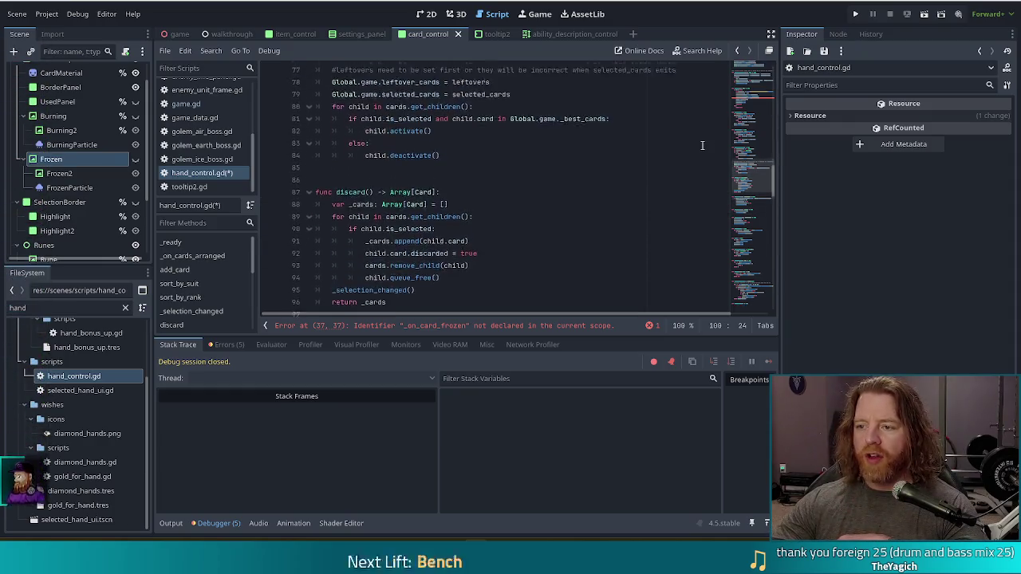
{"action": "scroll", "coordinate": [772, 161], "scroll_direction": "up", "scroll_amount": 10}
- Replace _on_card_frozen with select_card in the frozen connection and save hand_control.gd
{"action": "double_click", "coordinate": [496, 130]}
{"action": "type", "text": "select"}
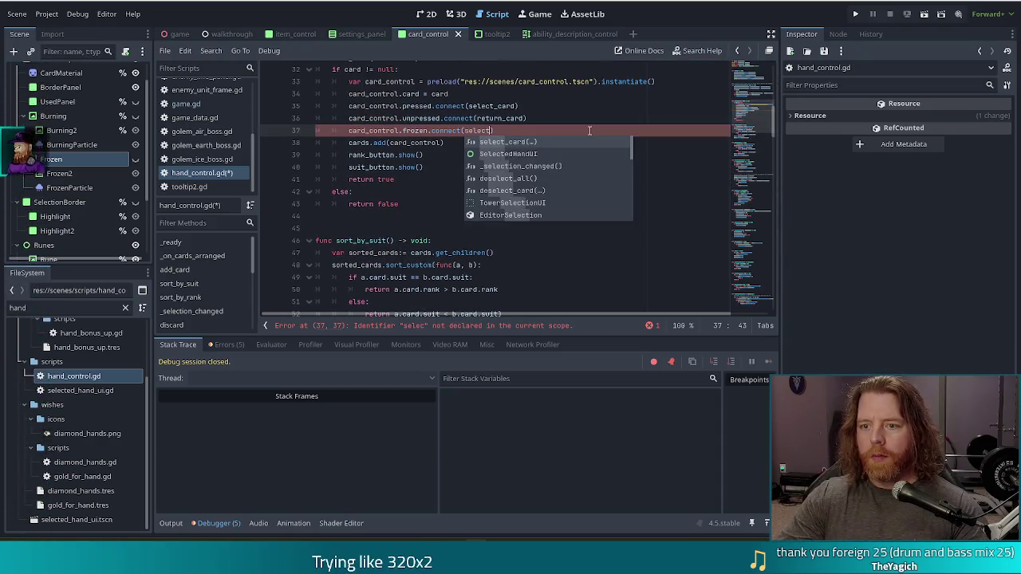
{"action": "key", "text": "Return"}
{"action": "key", "text": "ctrl+s"}
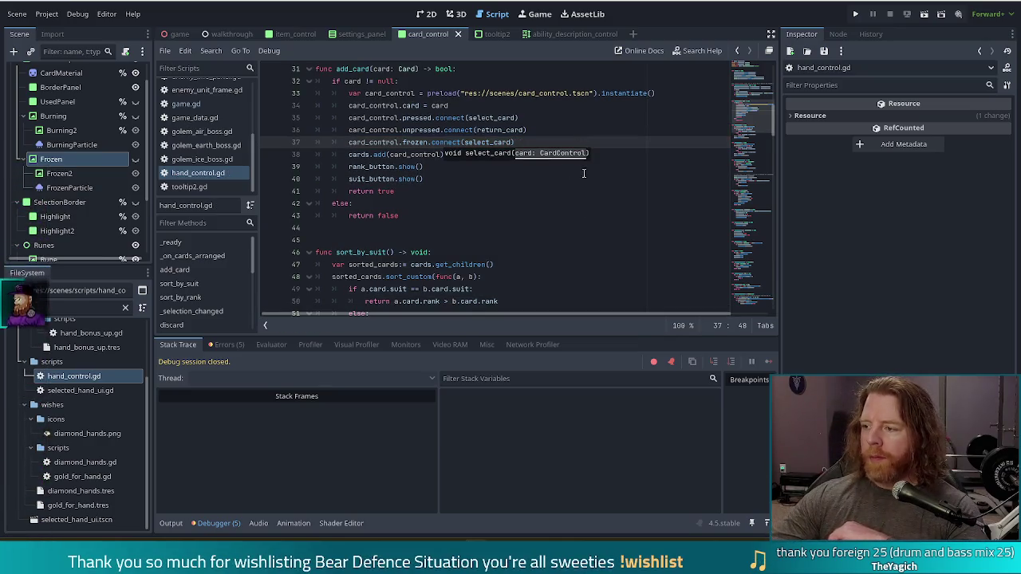